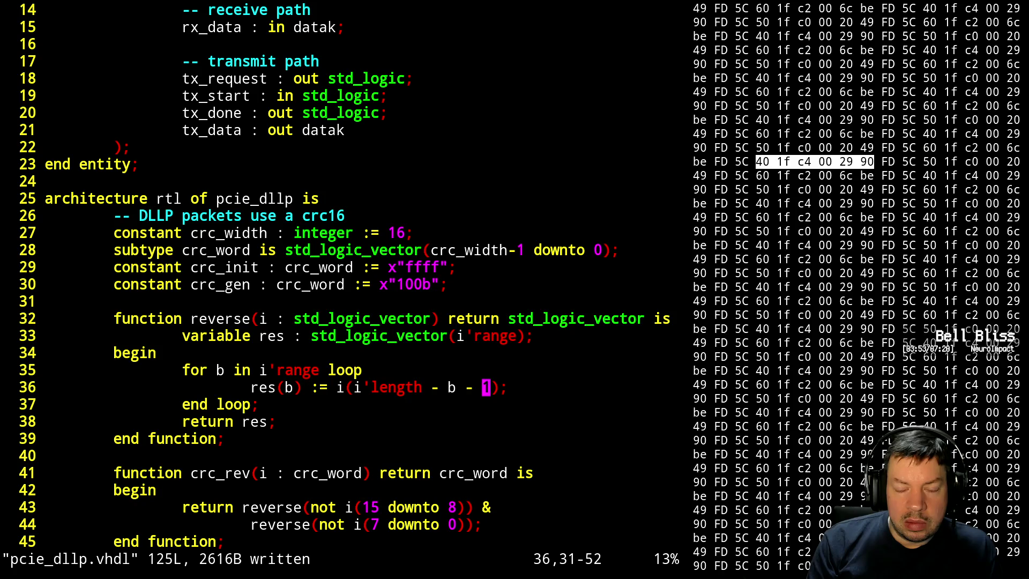
- Edit line 36 to read res(b) := i(i'high - b), dropping ' - 1' and changing length to high
{"action": "key", "text": "shift+x"}
{"action": "key", "text": "shift+x"}
{"action": "key", "text": "shift+x"}
{"action": "key", "text": "x"}
{"action": "key", "text": "h"}
{"action": "key", "text": "h"}
{"action": "key", "text": "h"}
{"action": "key", "text": "h"}
{"action": "type", "text": "cwhigh"}
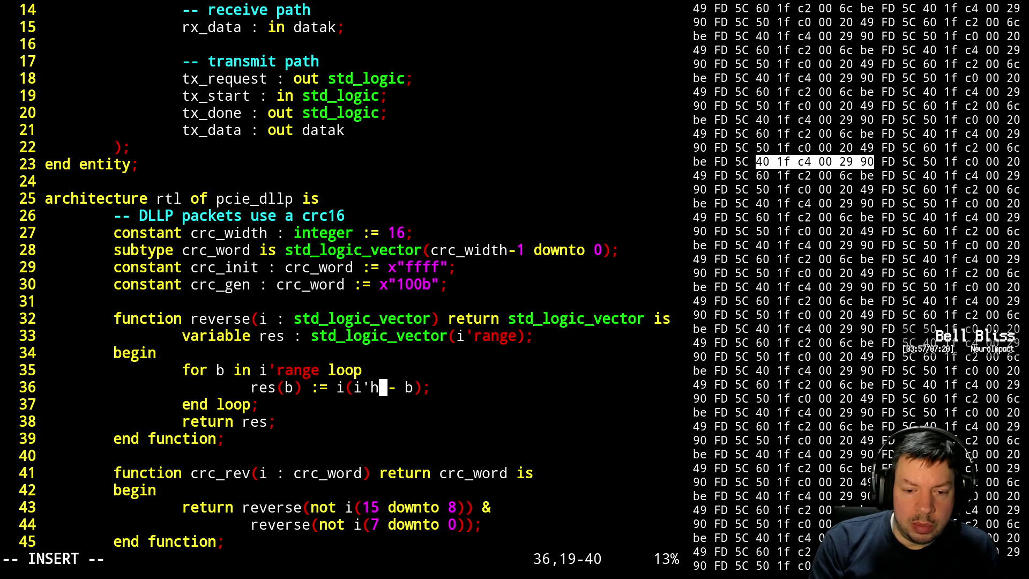
{"action": "key", "text": "Escape"}
- Save pcie_dllp.vhdl, rerun ./sim.sh from the shell history, and resume Vim with fg
{"action": "type", "text": ":w"}
{"action": "key", "text": "Return"}
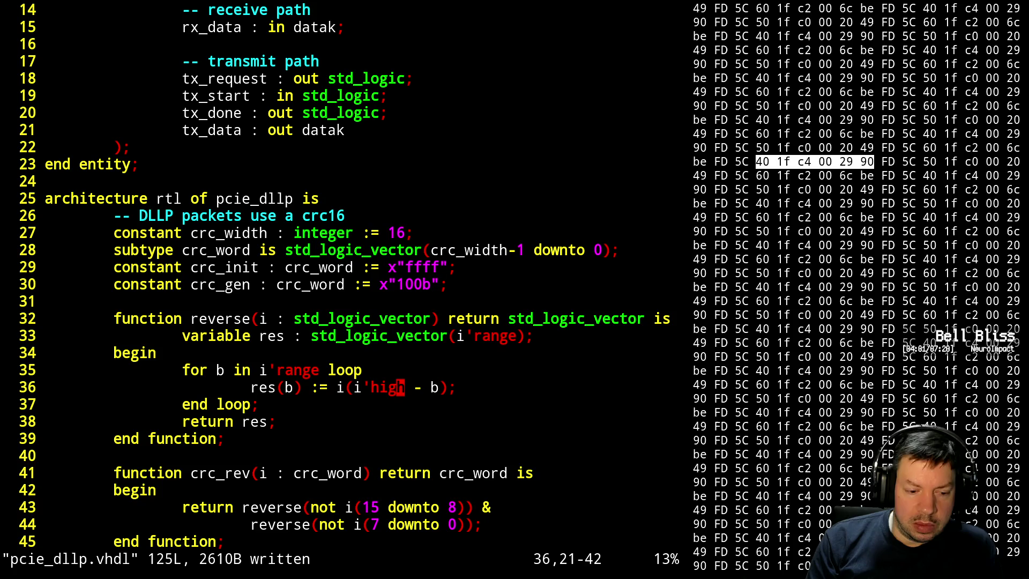
{"action": "key", "text": "ctrl+z"}
{"action": "key", "text": "Up"}
{"action": "key", "text": "Up"}
{"action": "key", "text": "Return"}
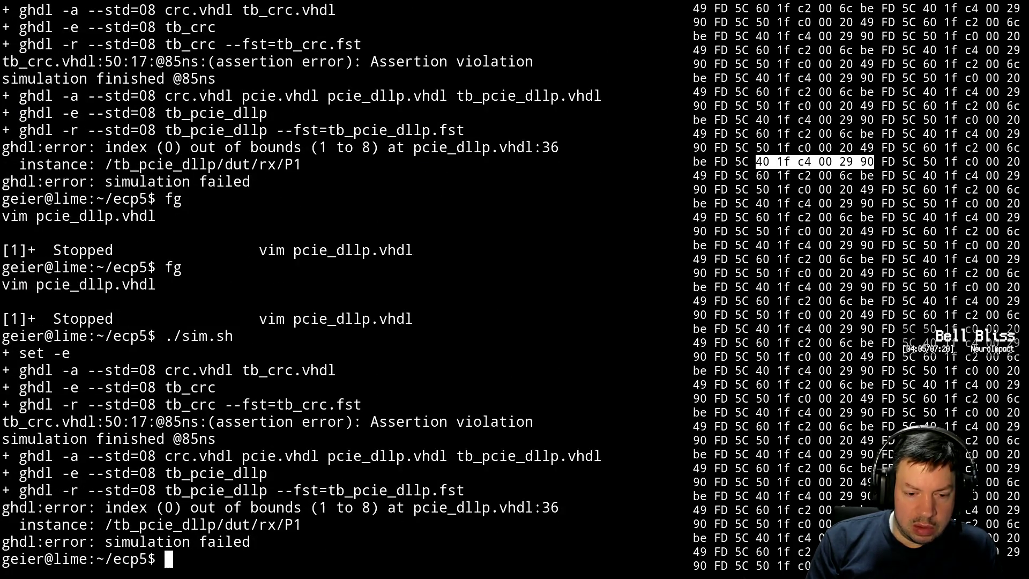
{"action": "type", "text": "fg"}
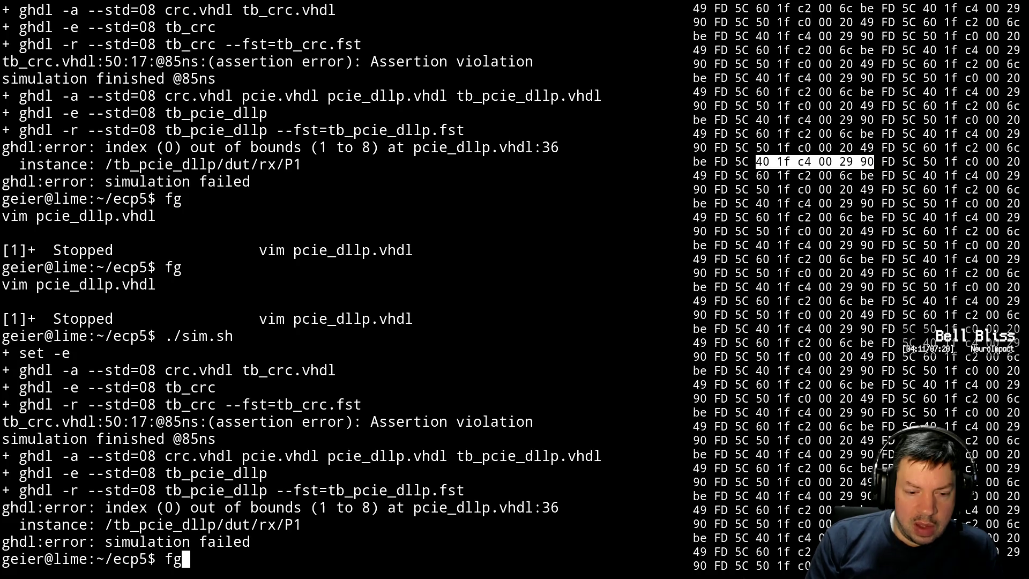
{"action": "key", "text": "Return"}
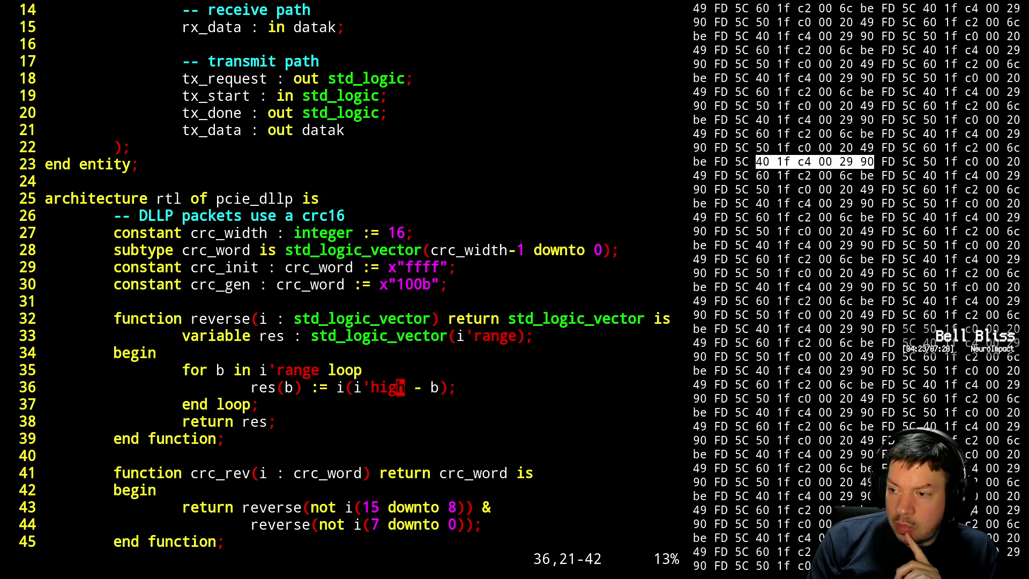
- Move down a line, then jump back to the entity declaration at the top of pcie_dllp.vhdl
{"action": "key", "text": "j"}
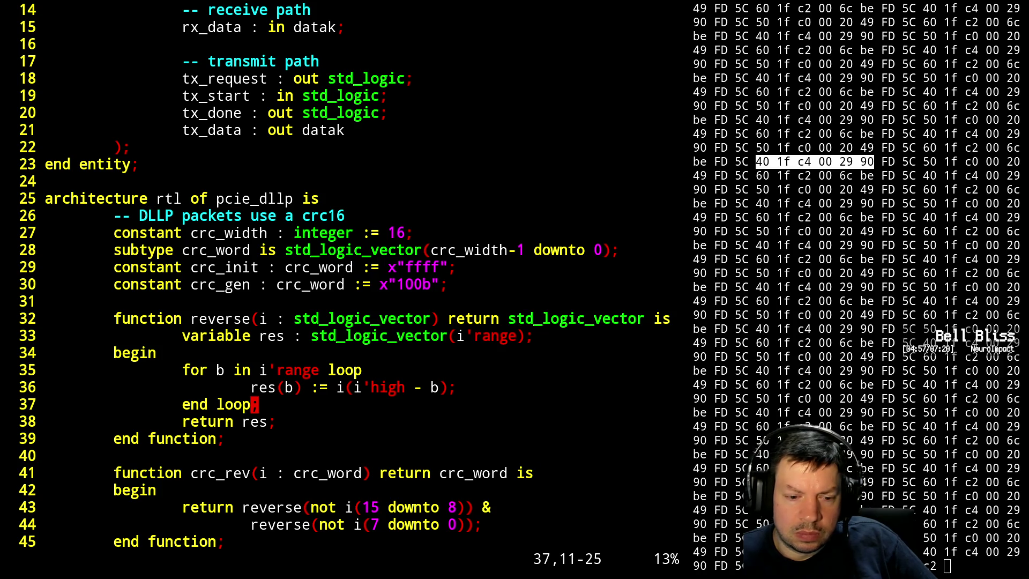
{"action": "key", "text": "ctrl+b"}
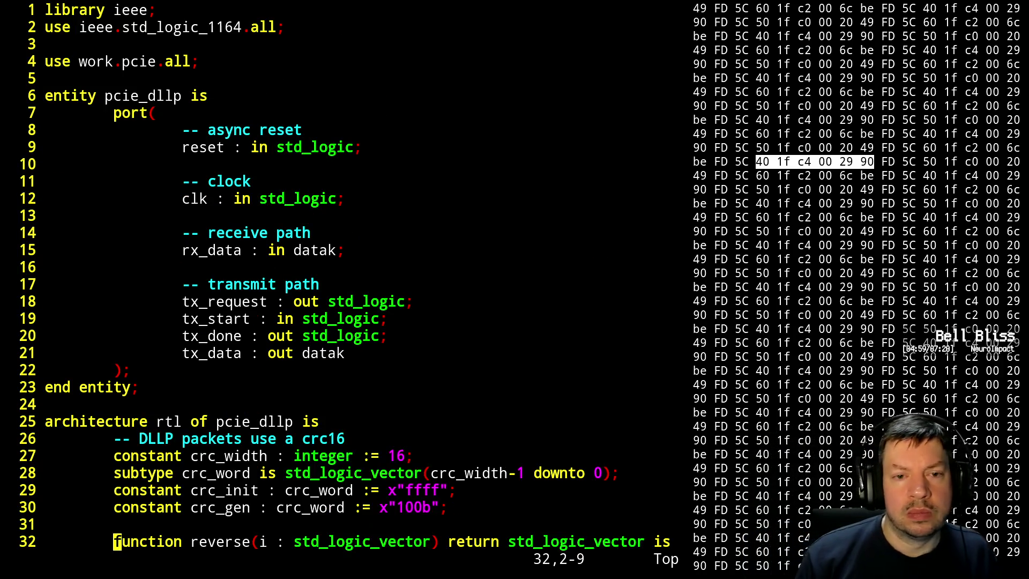
{"action": "key", "text": "ctrl+f"}
{"action": "key", "text": "ctrl+f"}
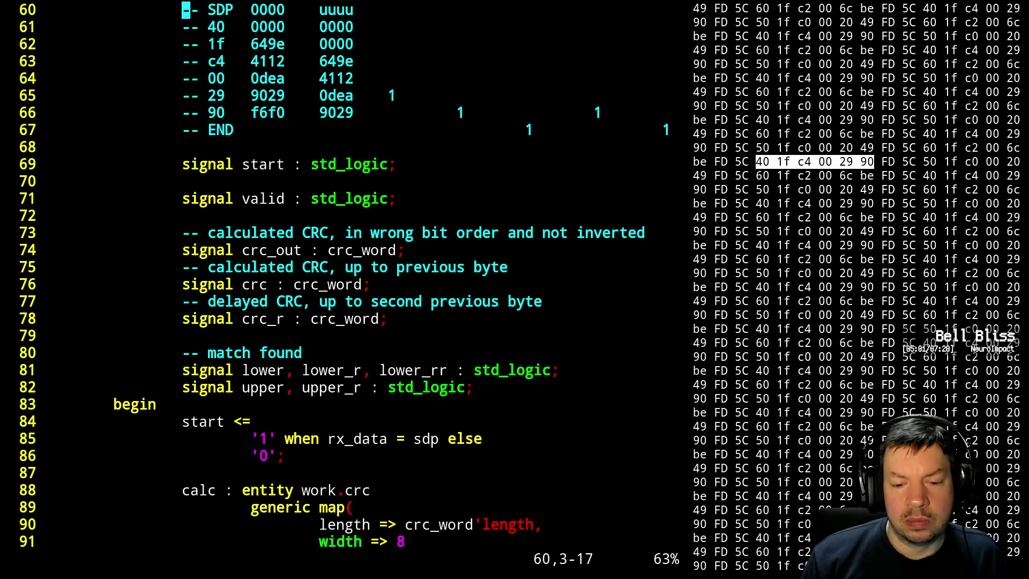
{"action": "key", "text": "ctrl+f"}
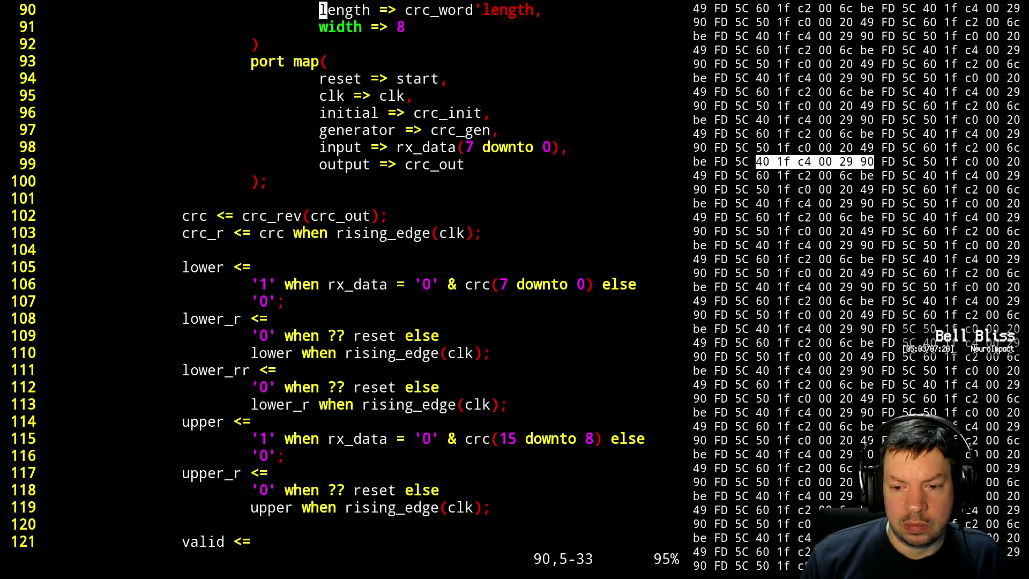
{"action": "key", "text": "ctrl+f"}
{"action": "key", "text": "ctrl+b"}
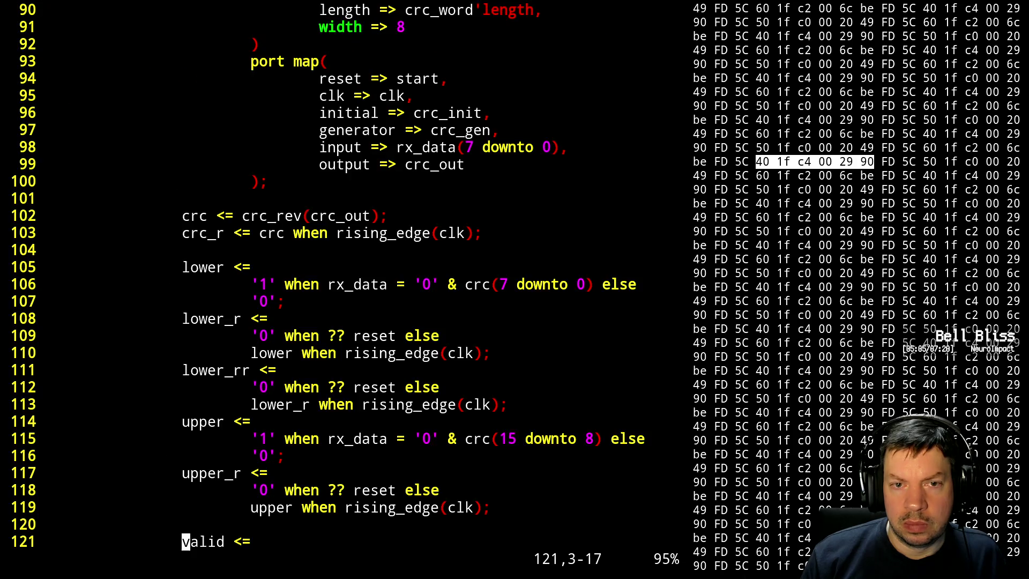
{"action": "key", "text": "ctrl+b"}
{"action": "key", "text": "ctrl+b"}
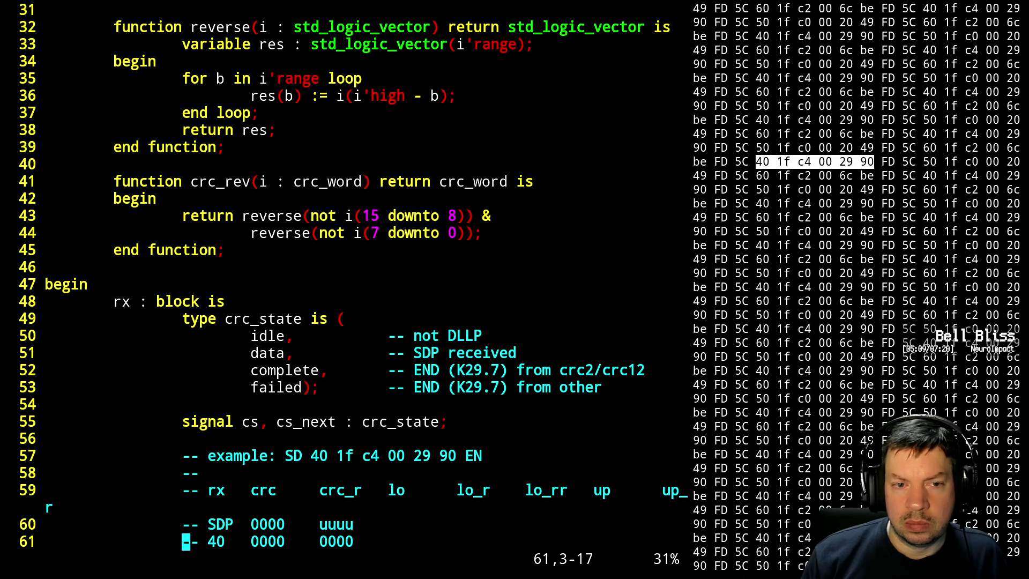
{"action": "key", "text": "k"}
{"action": "key", "text": "k"}
{"action": "key", "text": "k"}
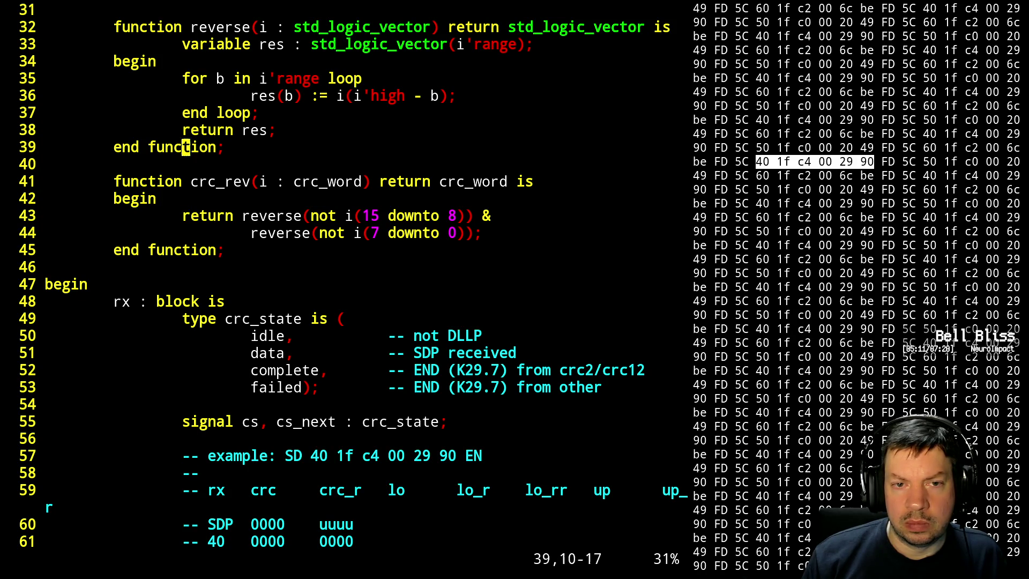
{"action": "key", "text": "k"}
{"action": "key", "text": "k"}
{"action": "key", "text": "k"}
{"action": "key", "text": "j"}
{"action": "key", "text": "j"}
{"action": "key", "text": "j"}
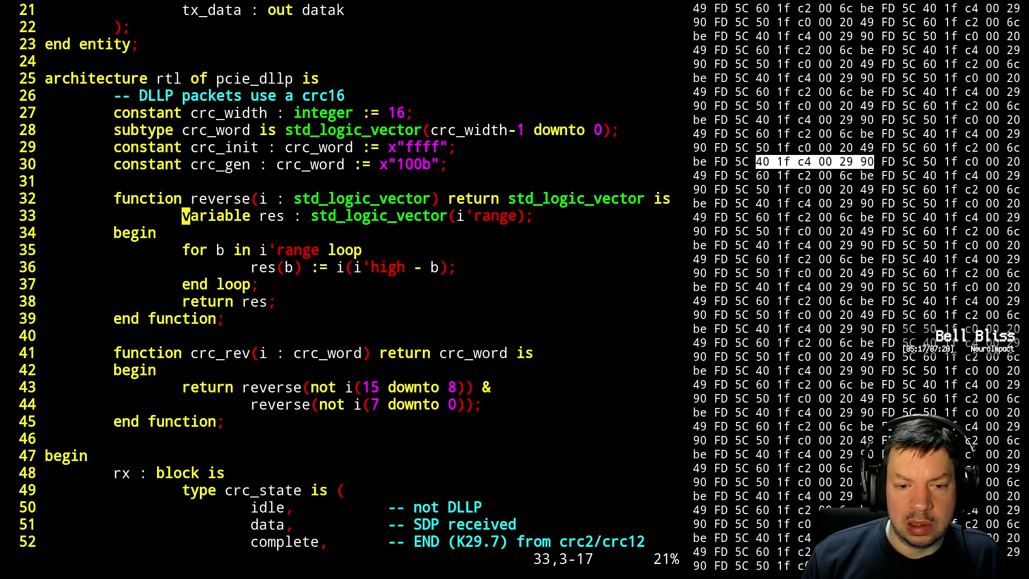
{"action": "key", "text": "ctrl+z"}
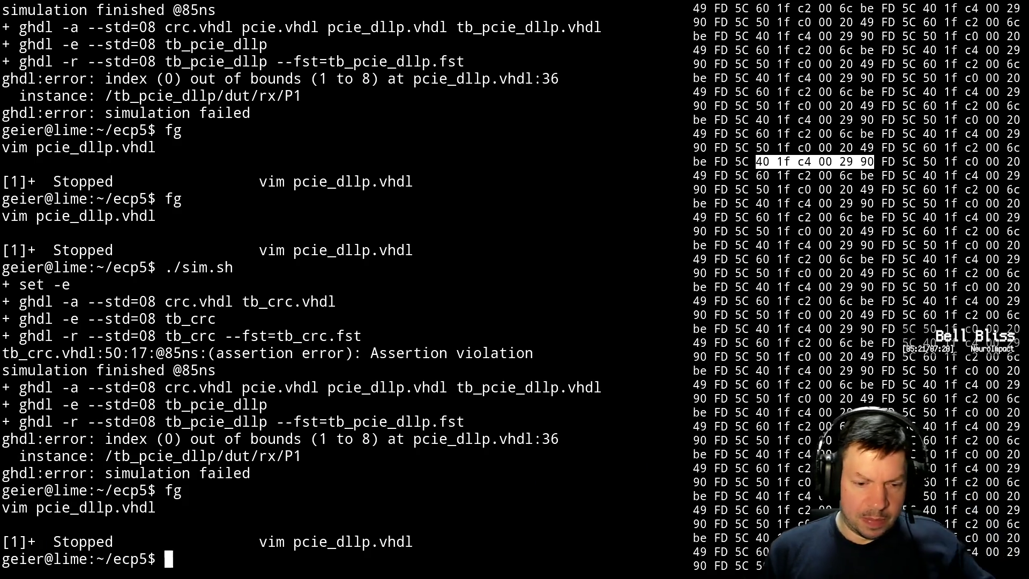
{"action": "type", "text": "fg"}
{"action": "key", "text": "Return"}
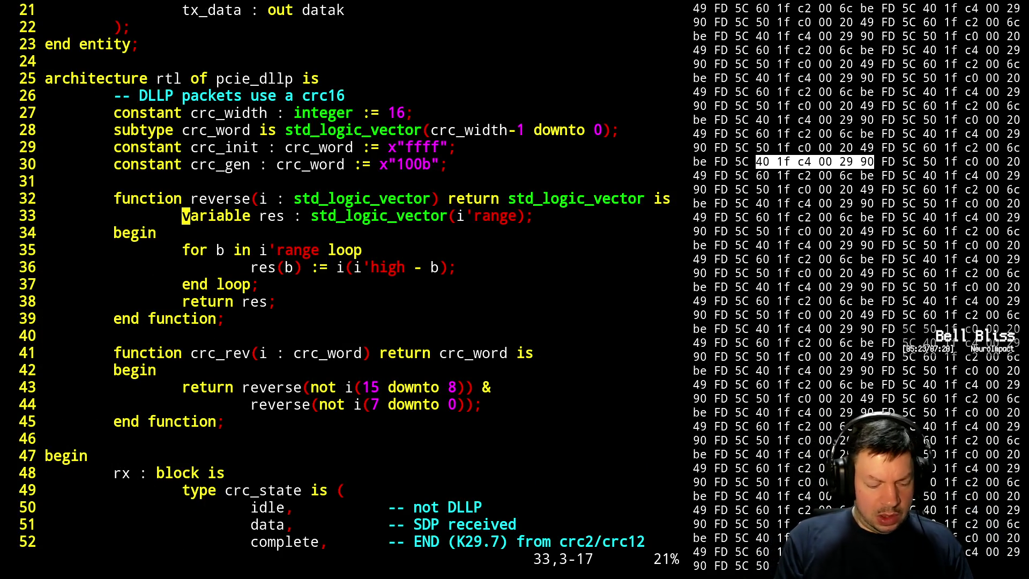
{"action": "left_click", "coordinate": [254, 267]}
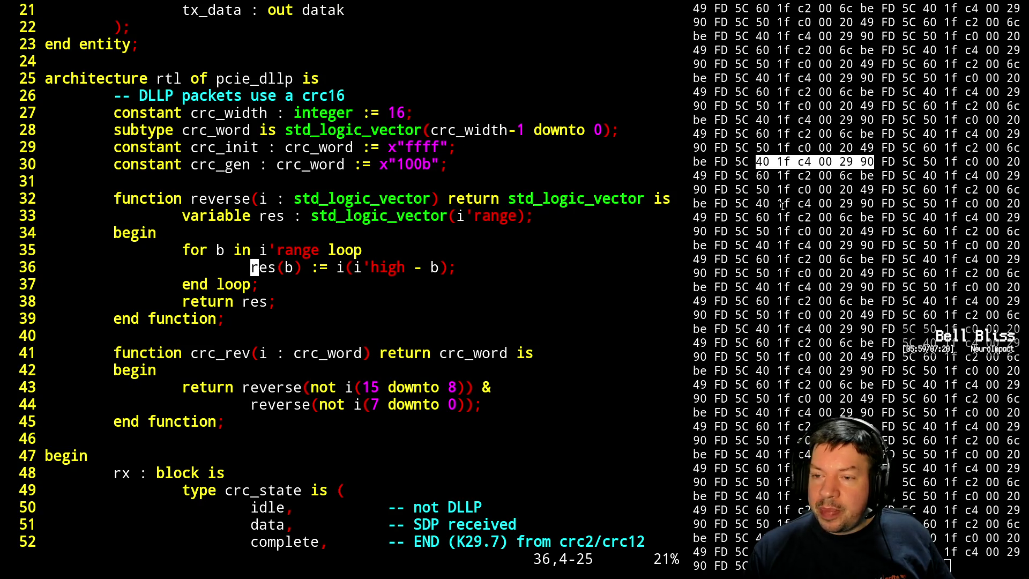
{"action": "mouse_move", "coordinate": [735, 161]}
{"action": "left_mouse_down"}
{"action": "mouse_move", "coordinate": [879, 176]}
{"action": "mouse_move", "coordinate": [896, 161]}
{"action": "left_mouse_up"}
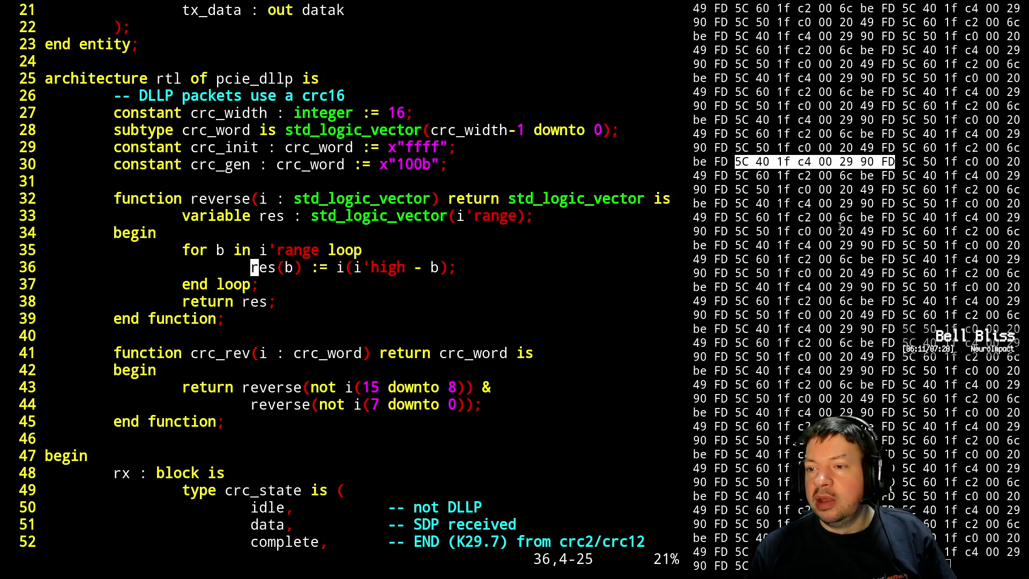
{"action": "mouse_move", "coordinate": [839, 161]}
{"action": "left_mouse_down"}
{"action": "mouse_move", "coordinate": [870, 161]}
{"action": "mouse_move", "coordinate": [874, 176]}
{"action": "left_mouse_up"}
{"action": "left_click", "coordinate": [858, 163]}
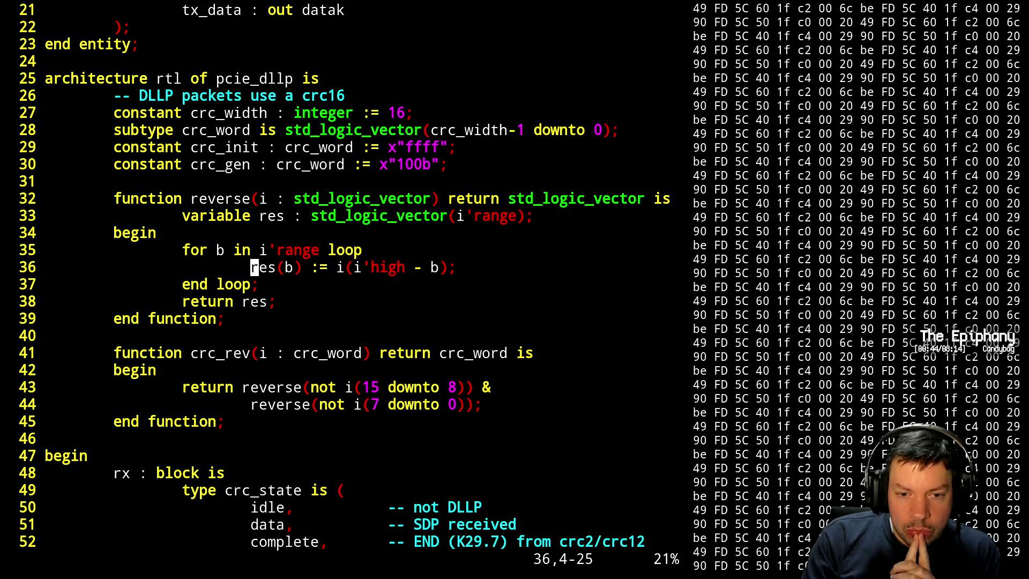
- Replace i'high with 7 on line 36 so it reads res(b) := i(7 - b)
{"action": "left_click", "coordinate": [262, 267]}
{"action": "key", "text": "l"}
{"action": "key", "text": "l"}
{"action": "key", "text": "l"}
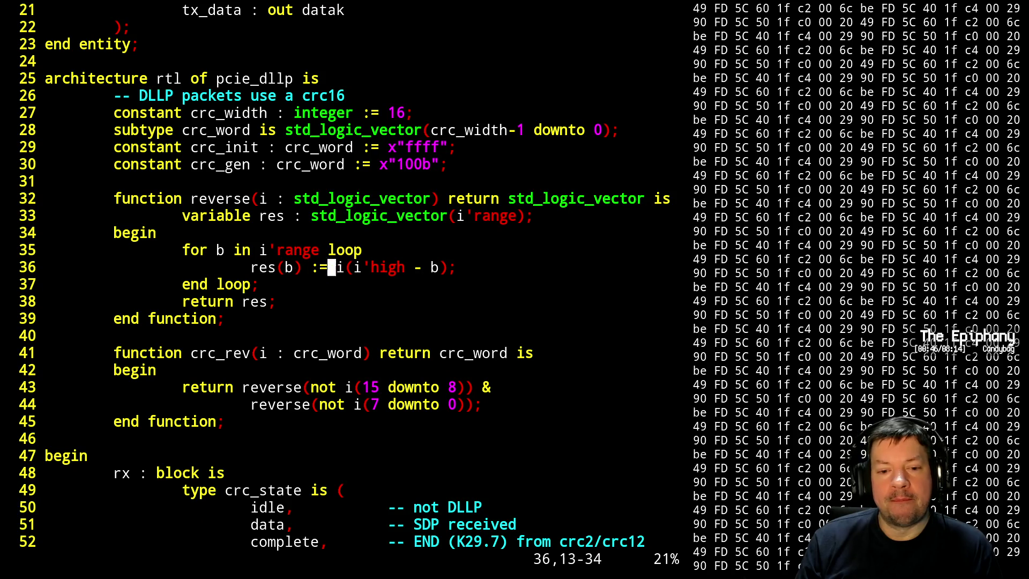
{"action": "key", "text": "h"}
{"action": "key", "text": "h"}
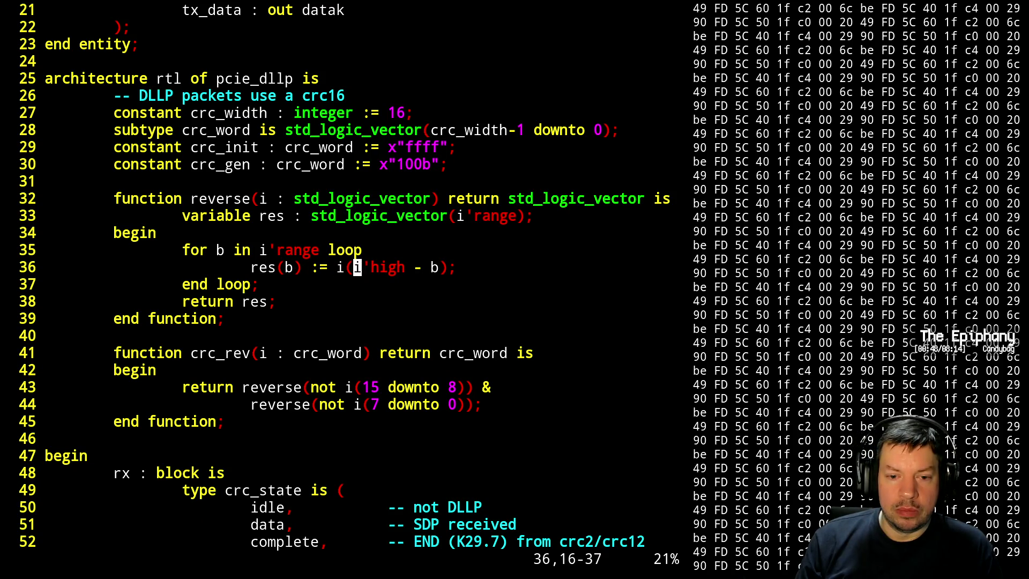
{"action": "key", "text": "x"}
{"action": "key", "text": "x"}
{"action": "key", "text": "x"}
{"action": "type", "text": "i(7"}
{"action": "key", "text": "Escape"}
- Save pcie_dllp.vhdl, rerun ./sim.sh from the shell, and bring Vim back with fg
{"action": "type", "text": ":w"}
{"action": "key", "text": "Return"}
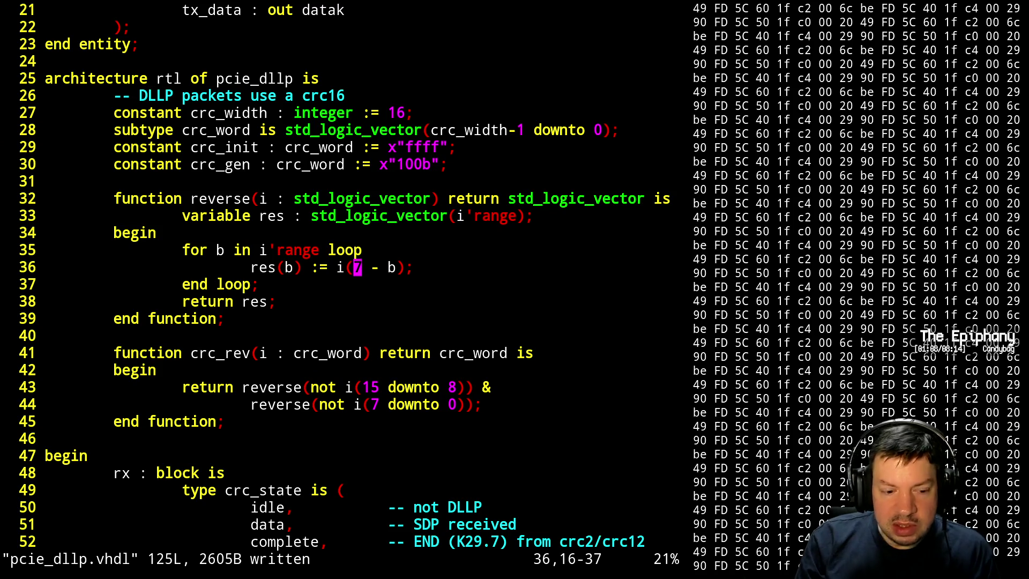
{"action": "key", "text": "ctrl+z"}
{"action": "type", "text": "fg"}
{"action": "key", "text": "Up"}
{"action": "key", "text": "Up"}
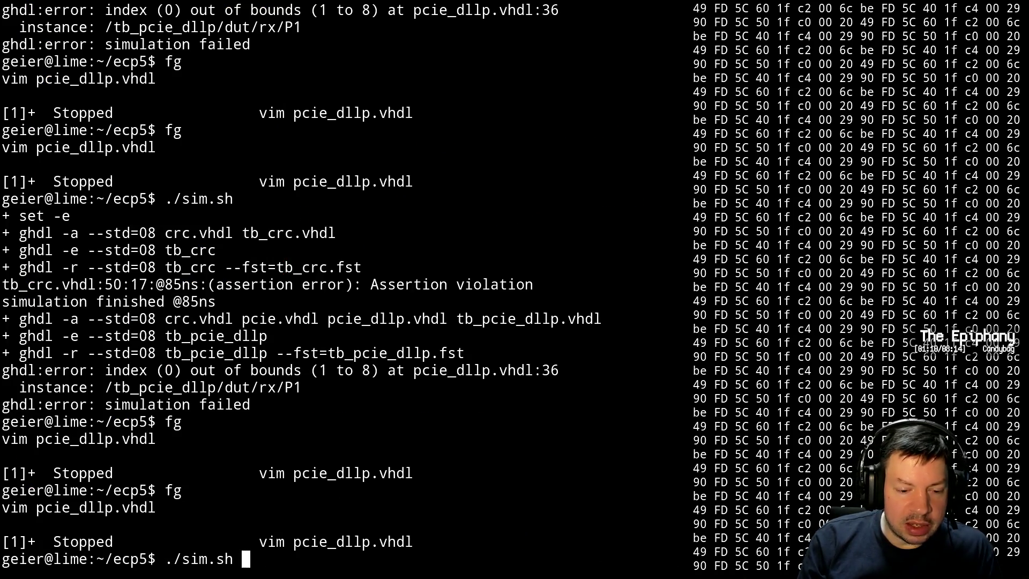
{"action": "key", "text": "Return"}
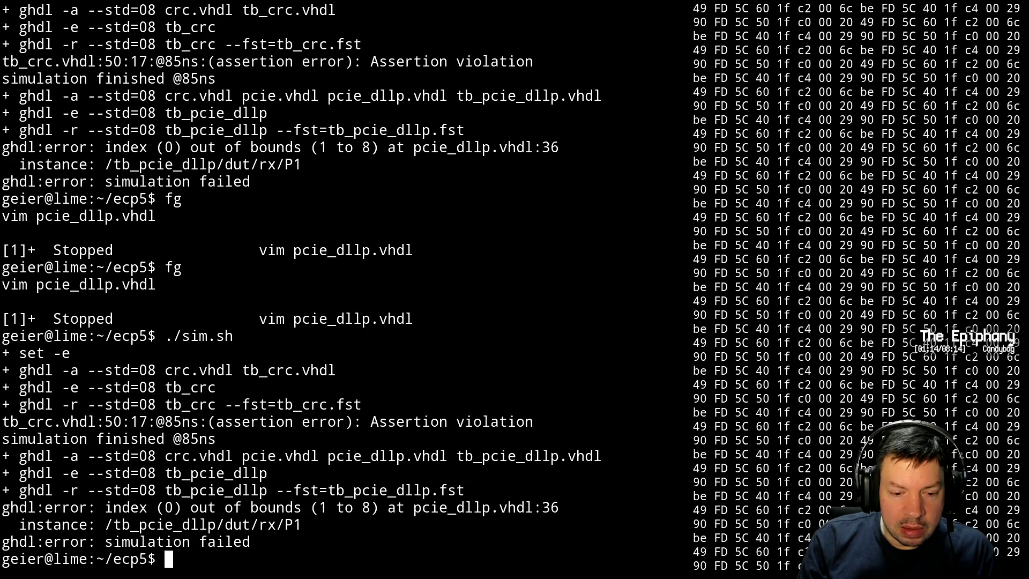
{"action": "type", "text": "fg"}
{"action": "key", "text": "Return"}
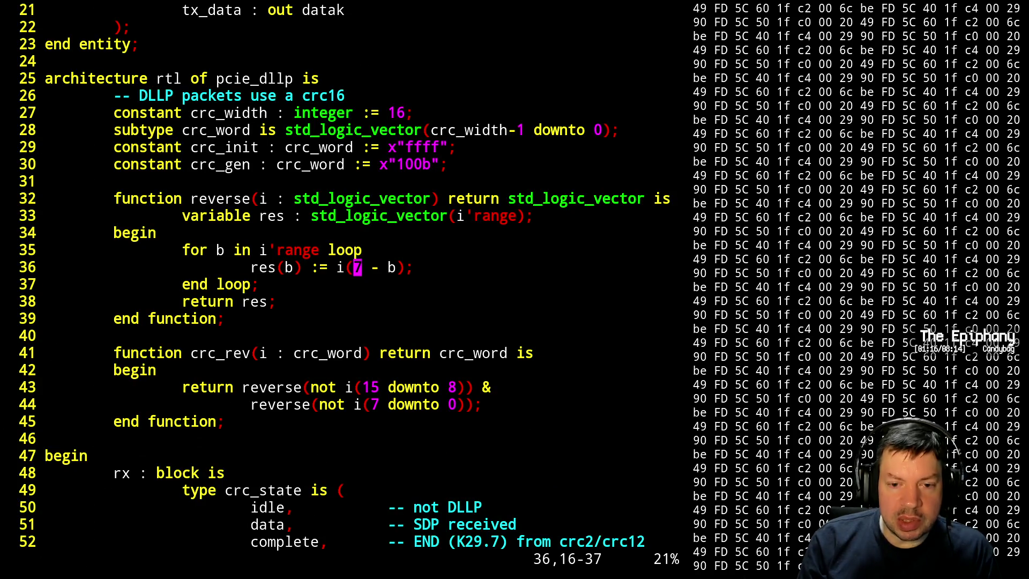
- Undo and redo on line 36 so it reads res(b) := i(i'high - b) again
{"action": "key", "text": "u"}
{"action": "key", "text": "u"}
{"action": "key", "text": "u"}
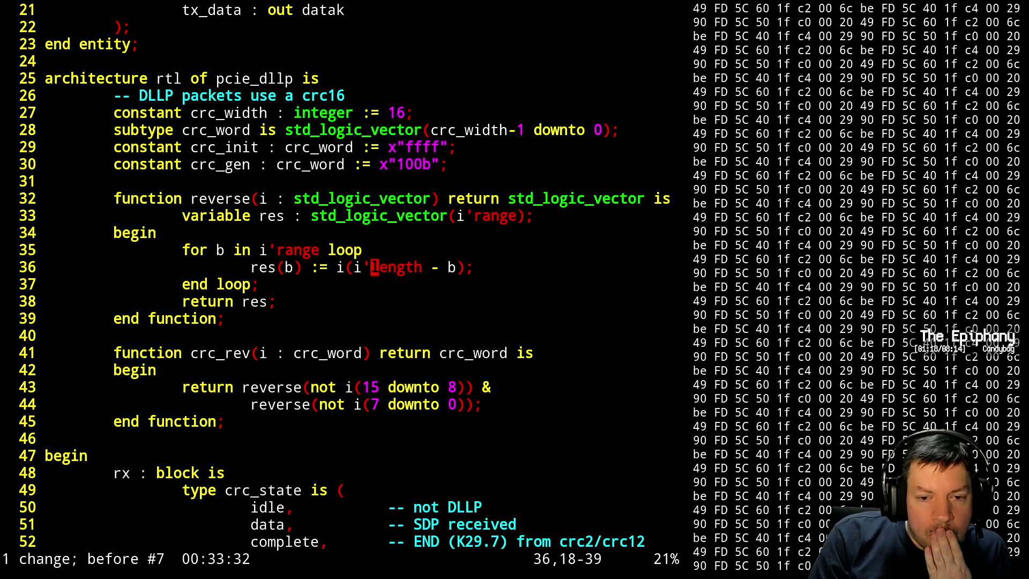
{"action": "key", "text": "ctrl+r"}
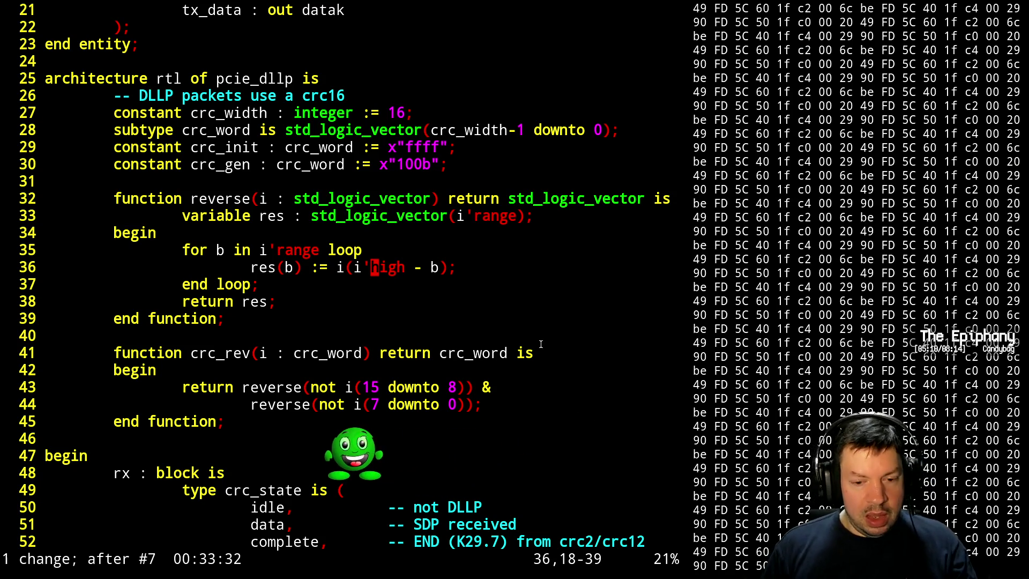
- Comment out crc_rev's two-line return and add a return of reverse(not i(7 downto 0)) only
{"action": "key", "text": "j"}
{"action": "key", "text": "j"}
{"action": "key", "text": "j"}
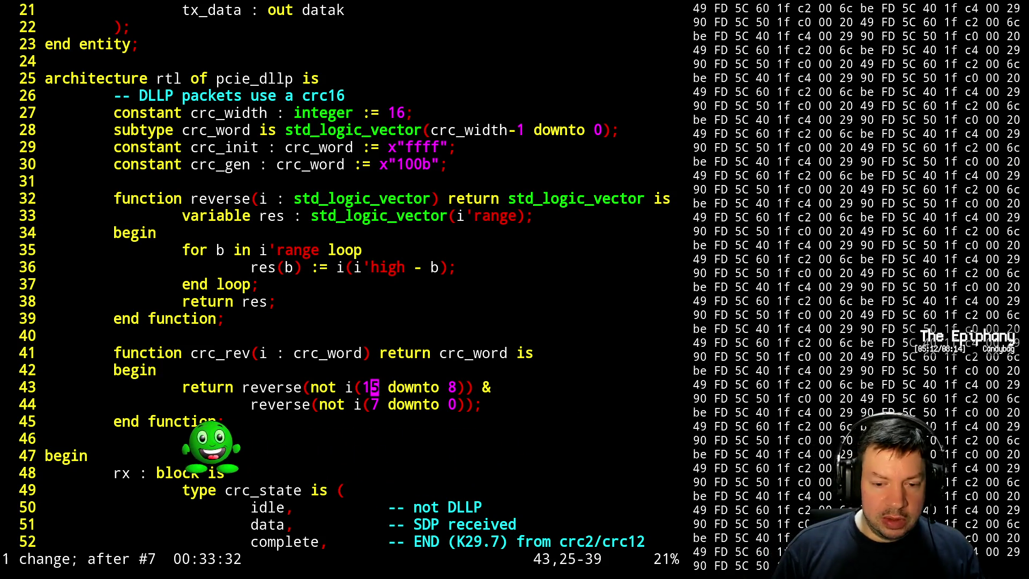
{"action": "key", "text": "shift+v"}
{"action": "key", "text": "j"}
{"action": "key", "text": "y"}
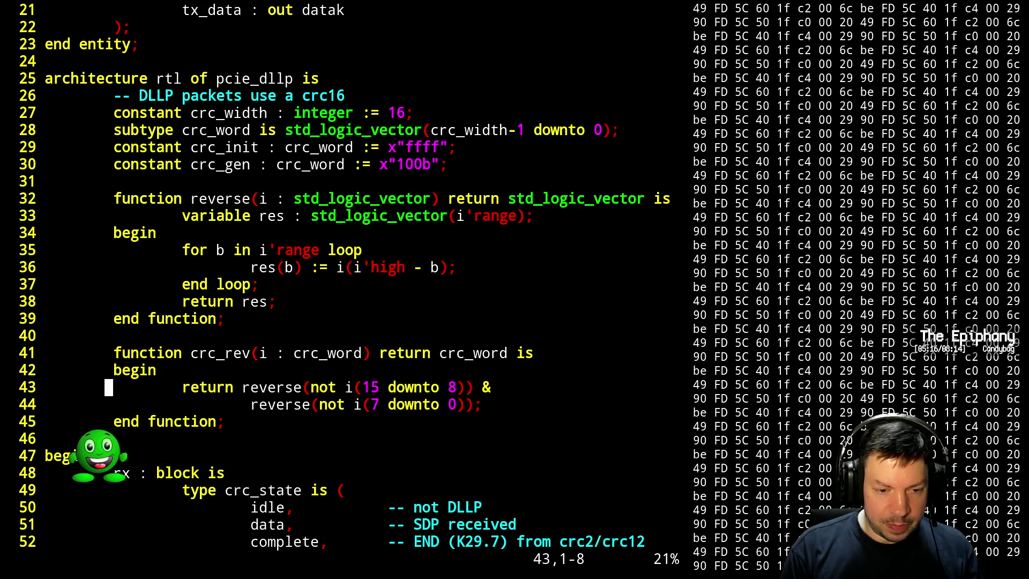
{"action": "key", "text": "j"}
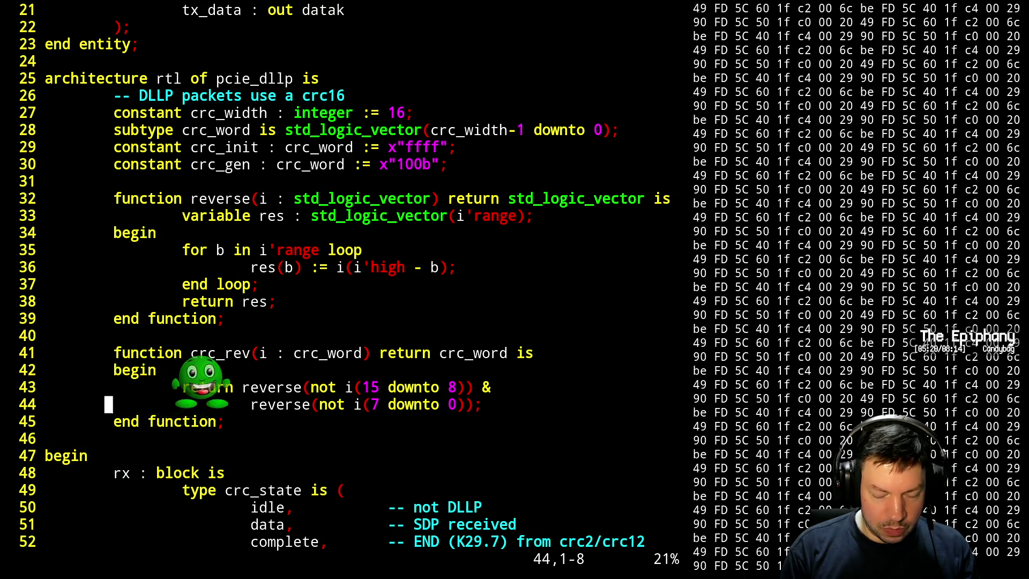
{"action": "key", "text": "y"}
{"action": "key", "text": "y"}
{"action": "type", "text": "PkI--"}
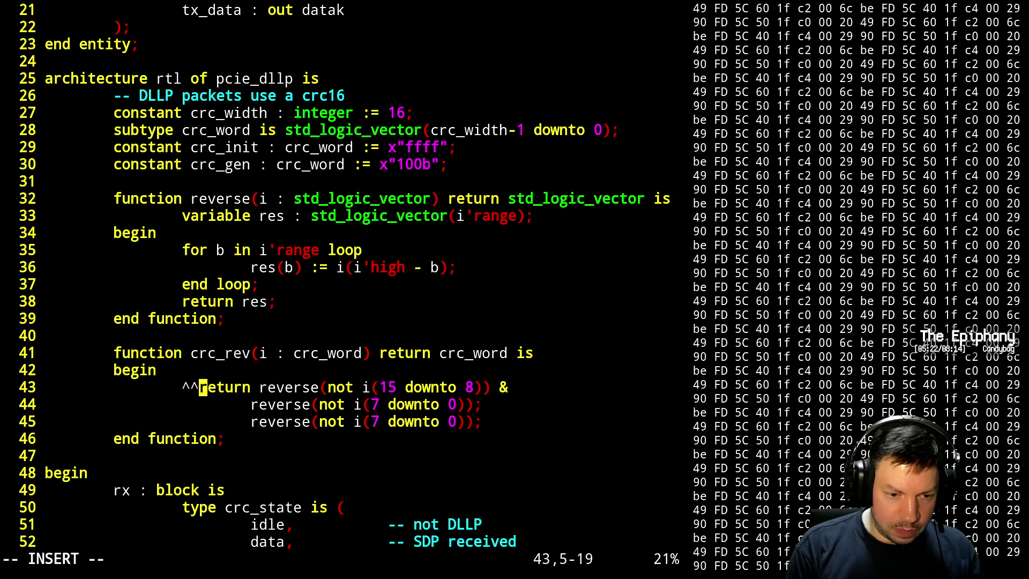
{"action": "key", "text": "Down"}
{"action": "type", "text": "--"}
{"action": "key", "text": "Down"}
{"action": "type", "text": "ireturn"}
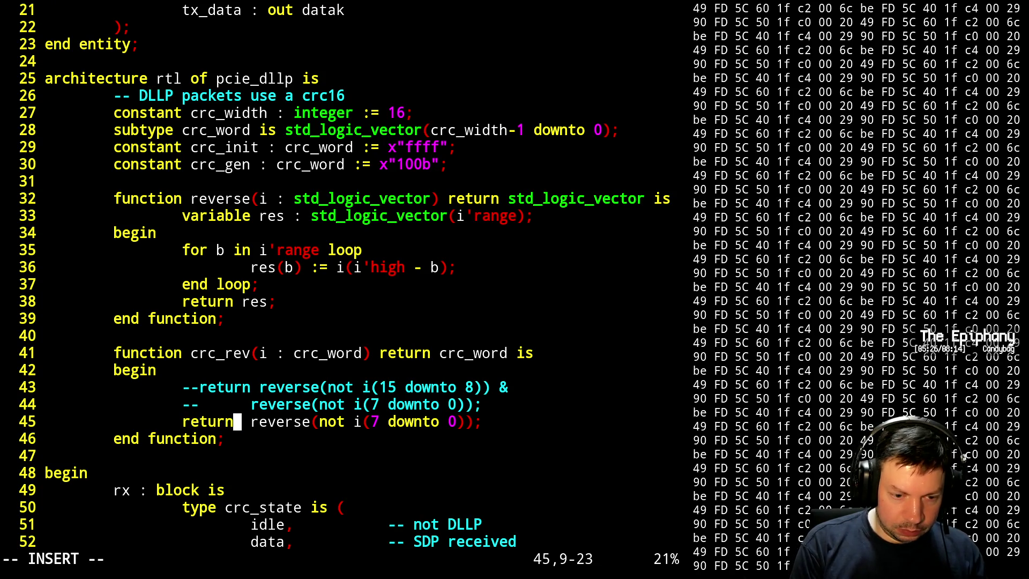
{"action": "key", "text": "BackSpace"}
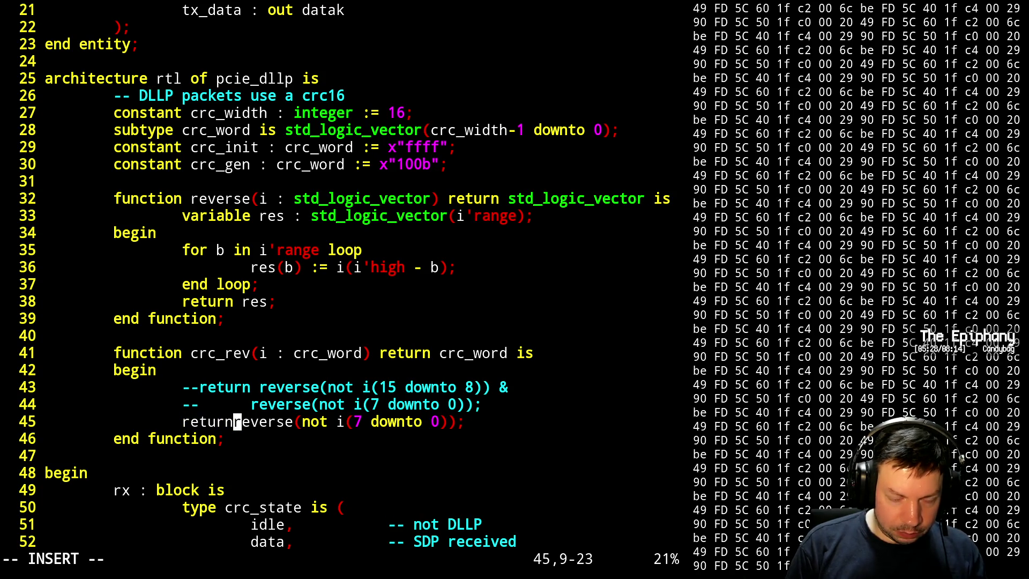
{"action": "key", "text": "Escape"}
- Save the file, run ./sim.sh from the shell, and resume Vim with fg
{"action": "type", "text": ":w"}
{"action": "key", "text": "Return"}
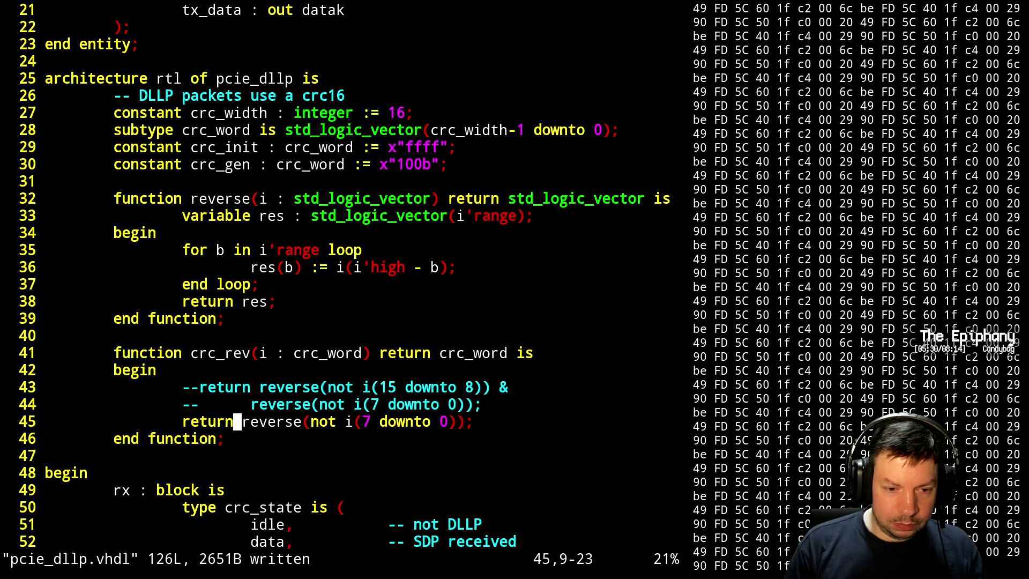
{"action": "key", "text": "ctrl+z"}
{"action": "type", "text": "./sim.sh"}
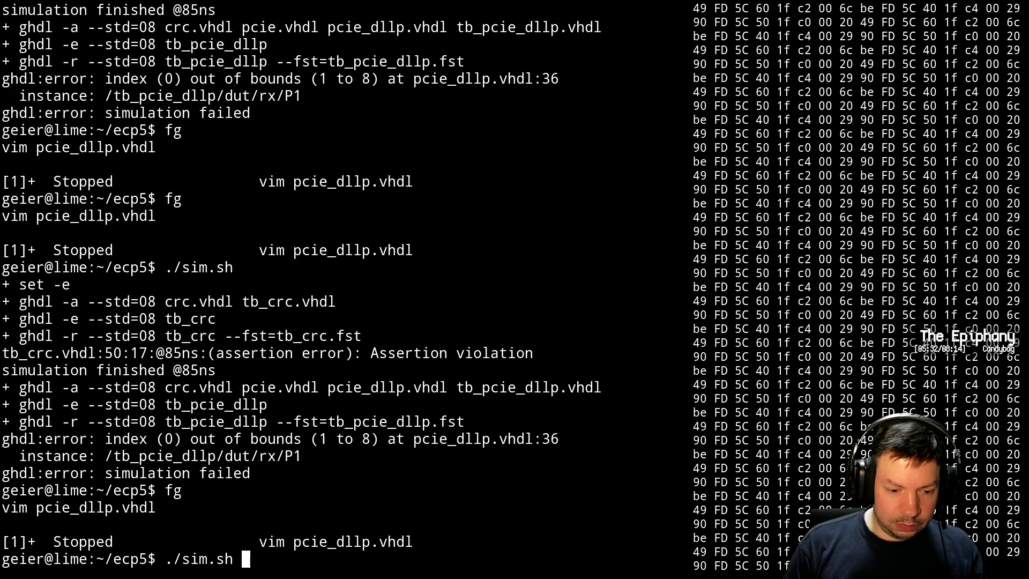
{"action": "key", "text": "Return"}
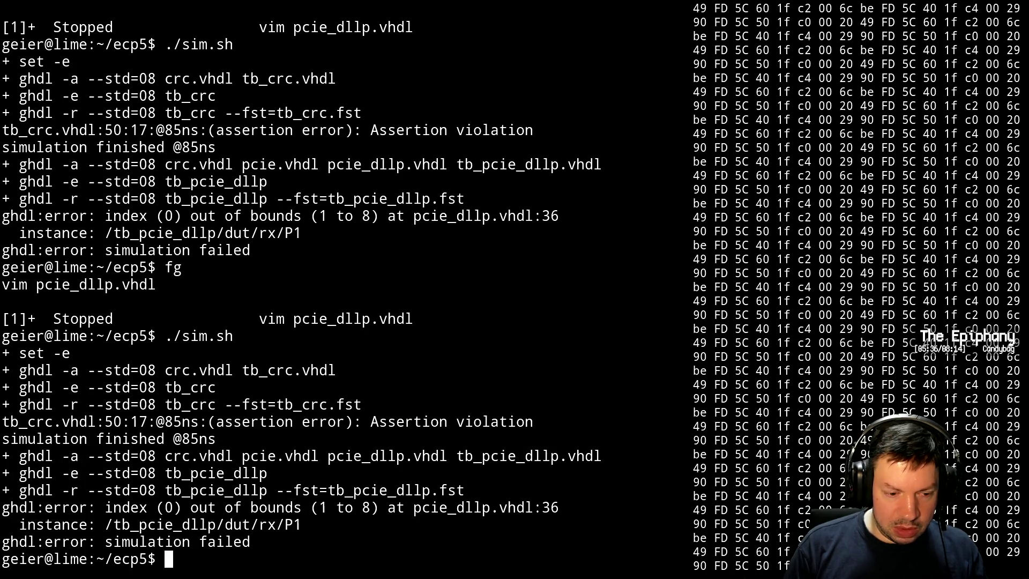
{"action": "type", "text": "fg"}
{"action": "key", "text": "Return"}
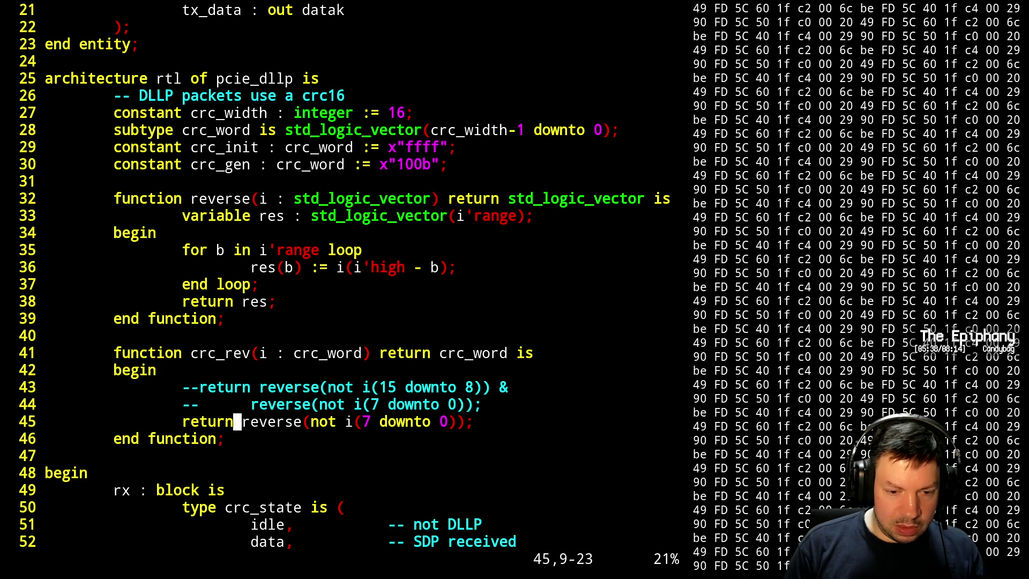
- Undo the low-byte-only edit, restoring crc_rev's uncommented two-byte reversed return
{"action": "key", "text": "u"}
{"action": "key", "text": "u"}
{"action": "key", "text": "u"}
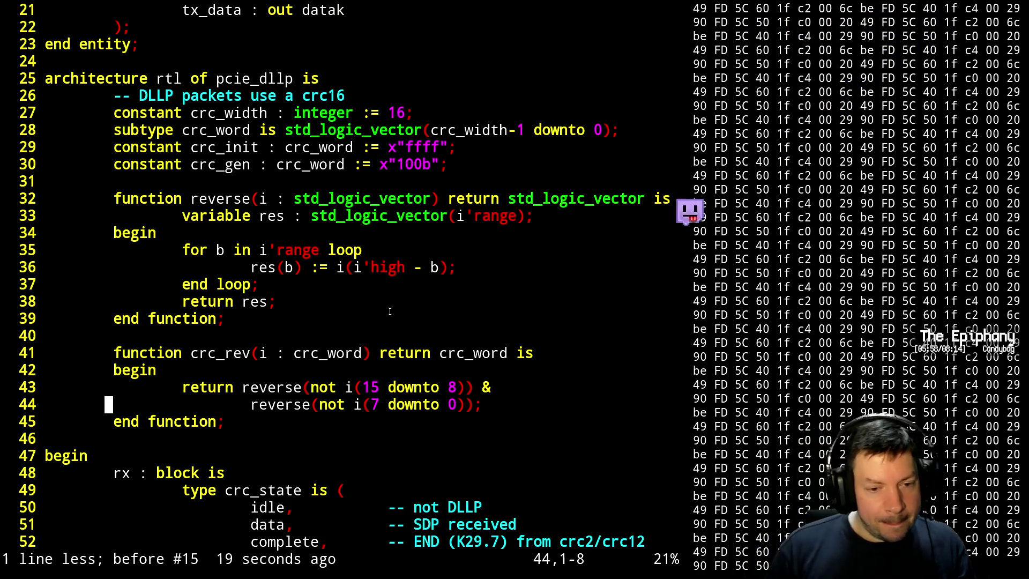
{"action": "key", "text": "k"}
{"action": "key", "text": "k"}
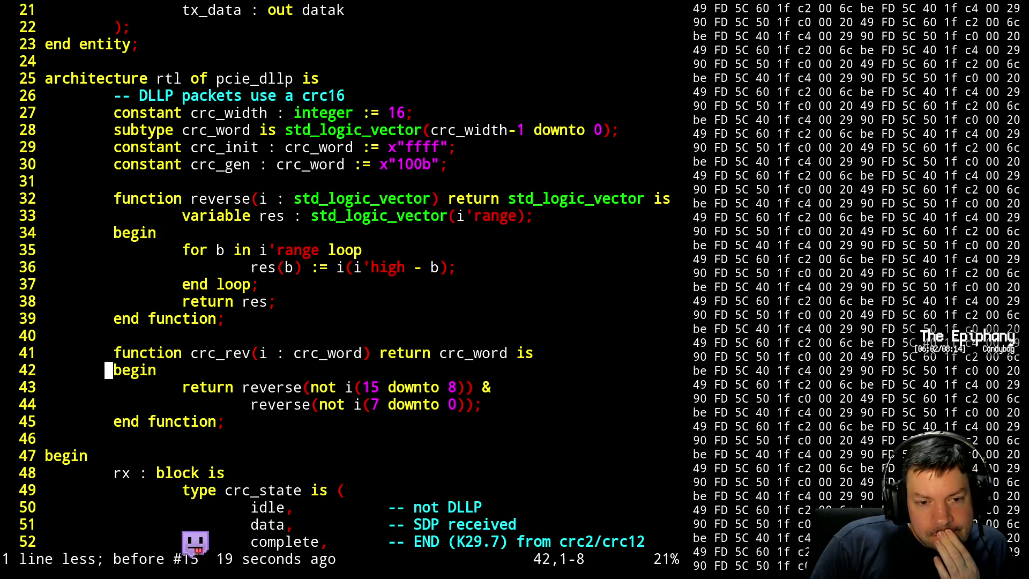
{"action": "key", "text": "k"}
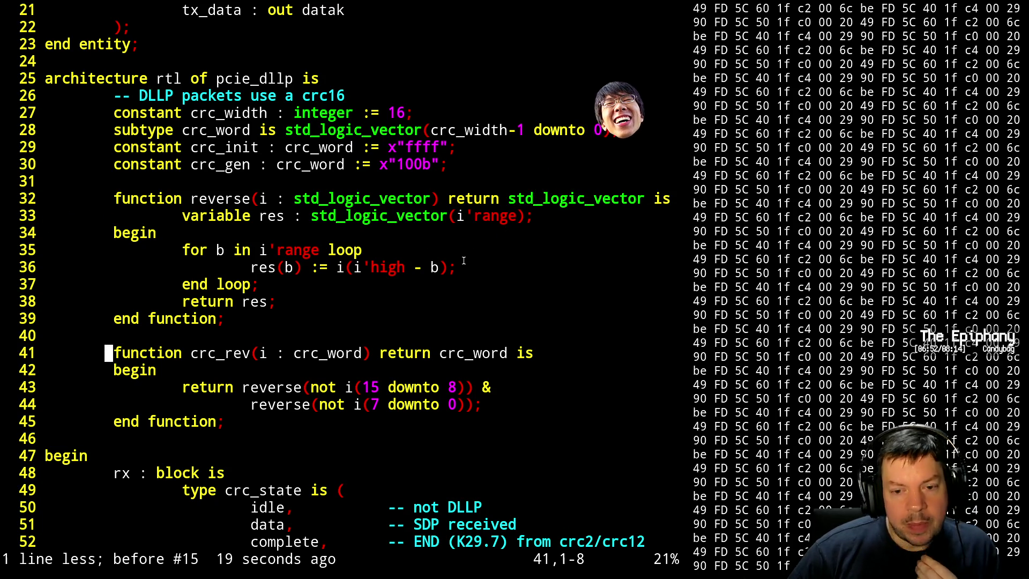
- Add + i'low to line 36 so it reads res(b) := i(i'high + i'low - b)
{"action": "key", "text": "j"}
{"action": "key", "text": "k"}
{"action": "key", "text": "k"}
{"action": "key", "text": "k"}
{"action": "key", "text": "k"}
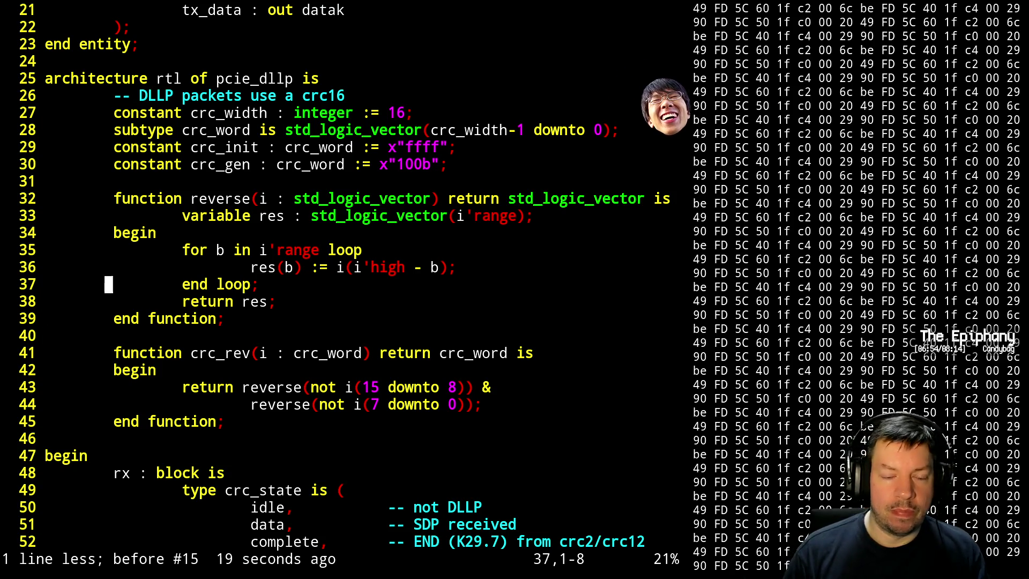
{"action": "key", "text": "A"}
{"action": "key", "text": "Left"}
{"action": "key", "text": "Left"}
{"action": "key", "text": "Left"}
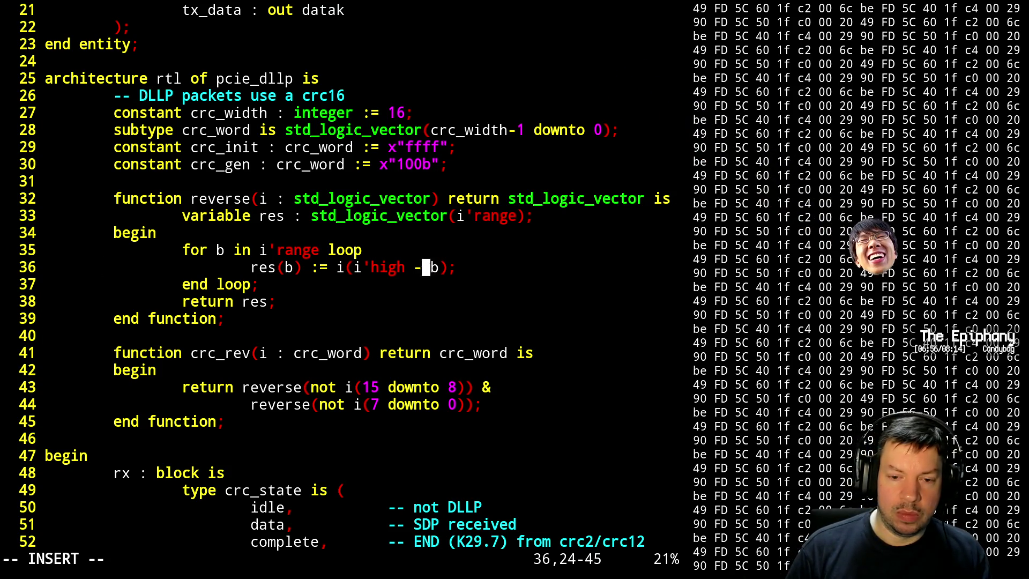
{"action": "type", "text": "+ i"}
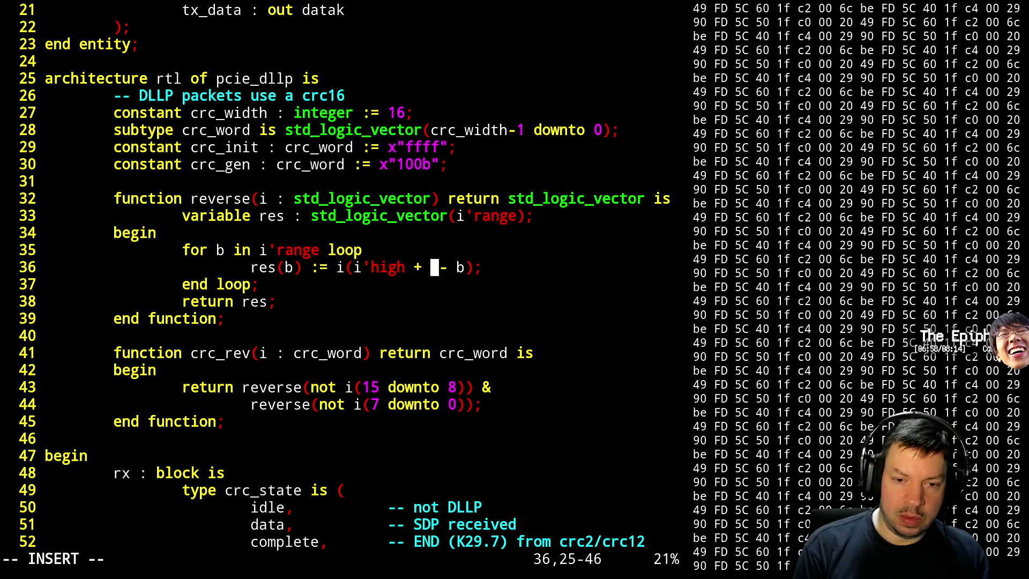
{"action": "type", "text": "'low"}
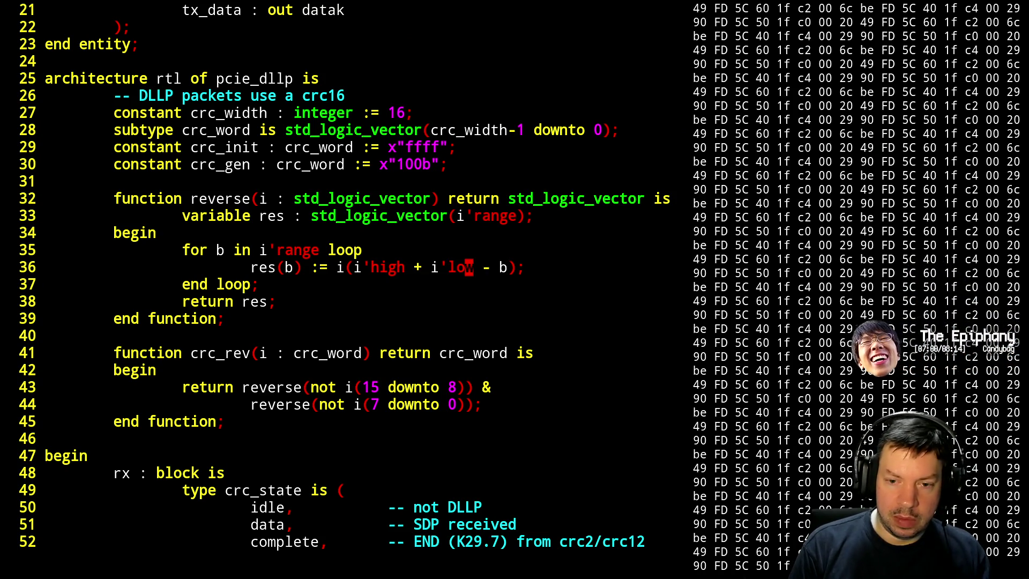
{"action": "key", "text": "Escape"}
- Save pcie_dllp.vhdl and suspend Vim to the shell
{"action": "type", "text": ":w"}
{"action": "key", "text": "Return"}
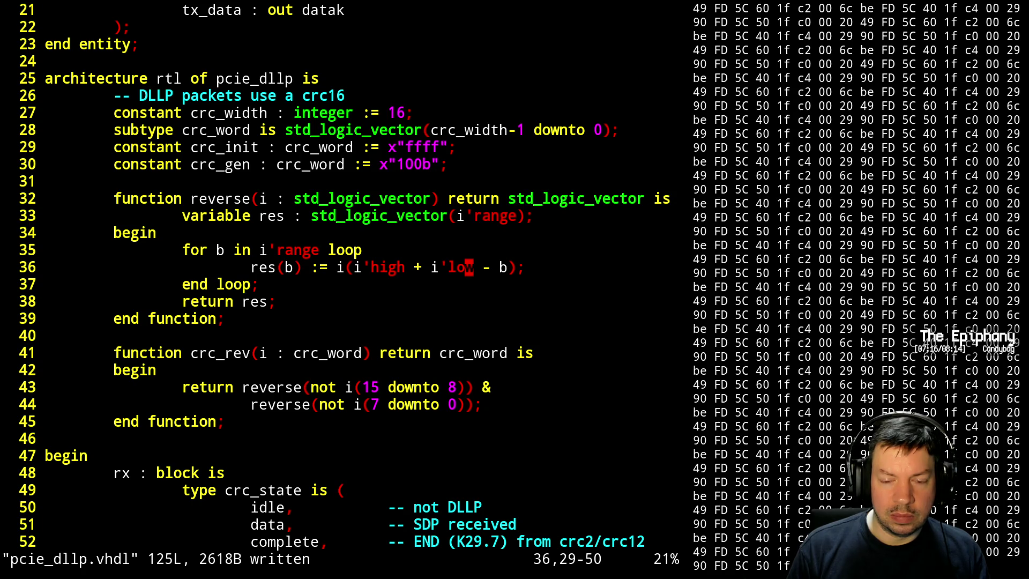
{"action": "key", "text": "ctrl+z"}
- Rerun ./sim.sh so tb_pcie_dllp finishes at 155 ns, then resume Vim
{"action": "type", "text": "./sim.sh"}
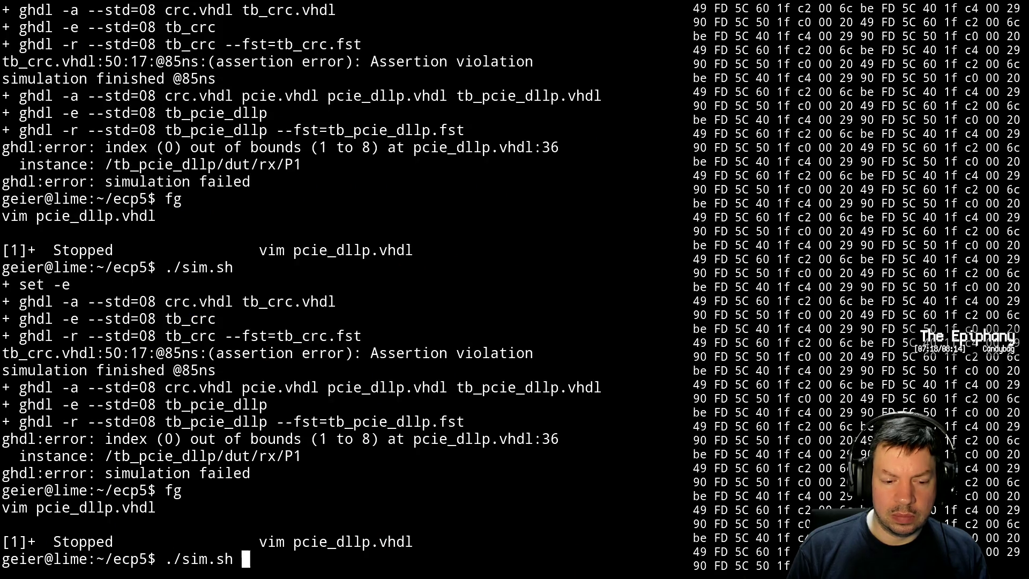
{"action": "key", "text": "Return"}
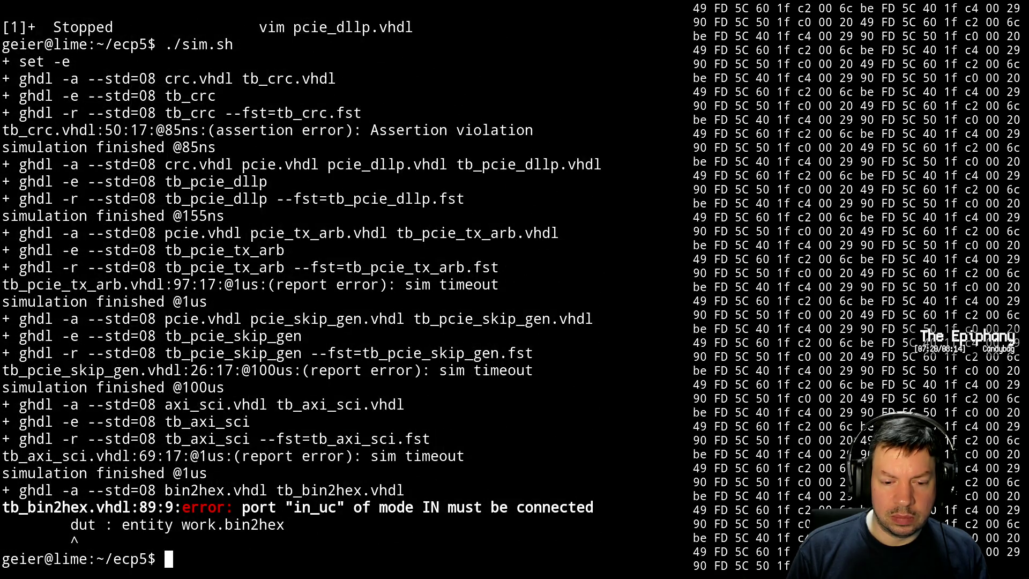
{"action": "type", "text": "fg"}
{"action": "key", "text": "Return"}
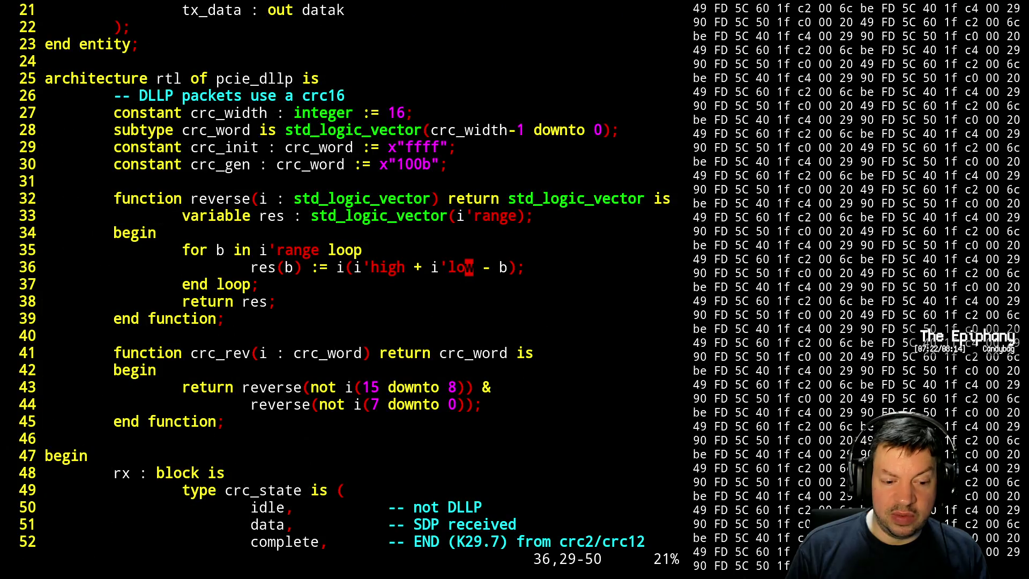
- Switch to the tb_pcie_dllp waveform viewer window
{"action": "key", "text": "ctrl+t"}
{"action": "key", "text": "w"}
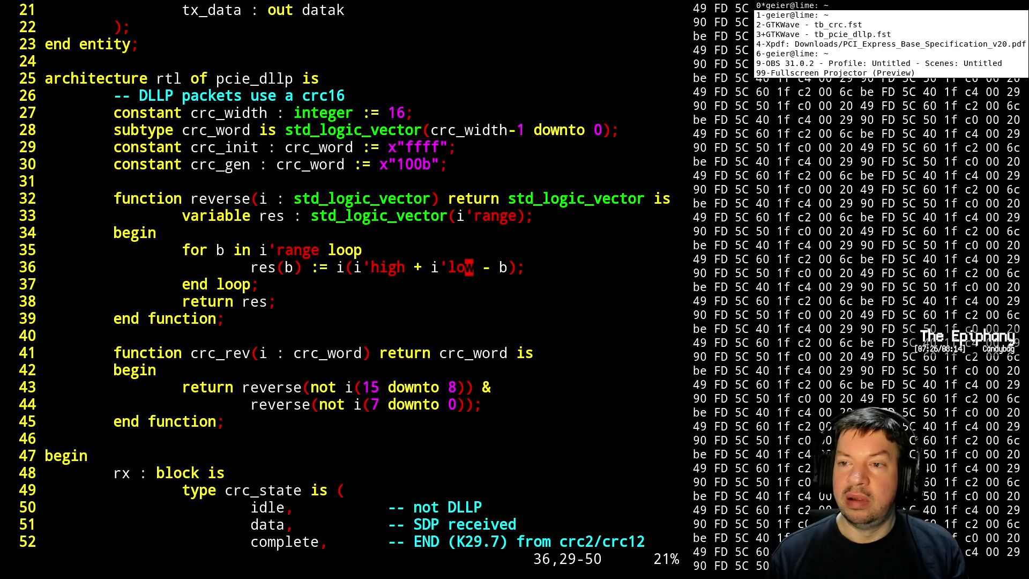
{"action": "key", "text": "ctrl+t"}
- Reload tb_pcie_dllp.fst in GTKWave to show crc values 649E, 1241, EA0D, then return to Vim
{"action": "key", "text": "3"}
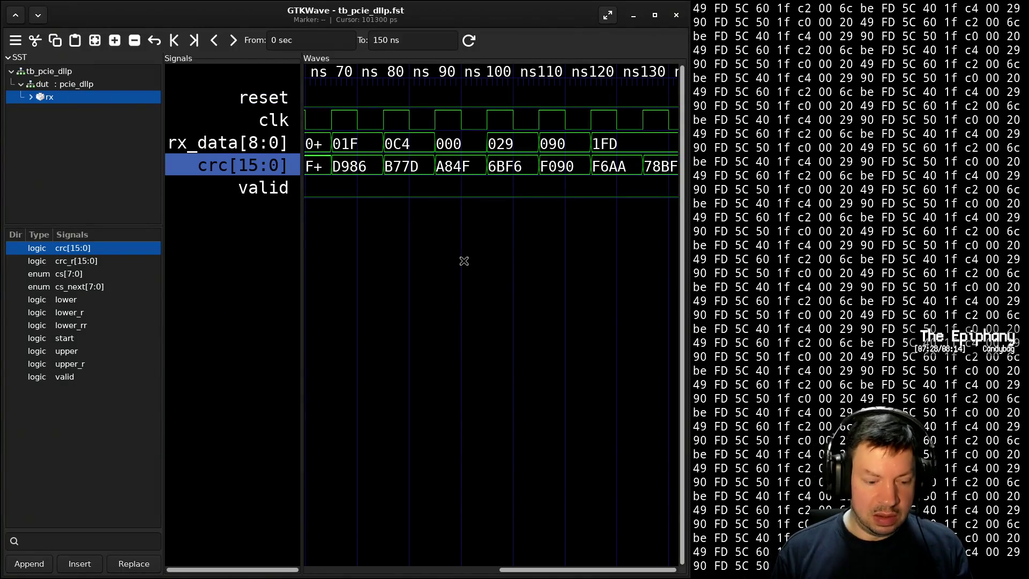
{"action": "key", "text": "ctrl+shift+r"}
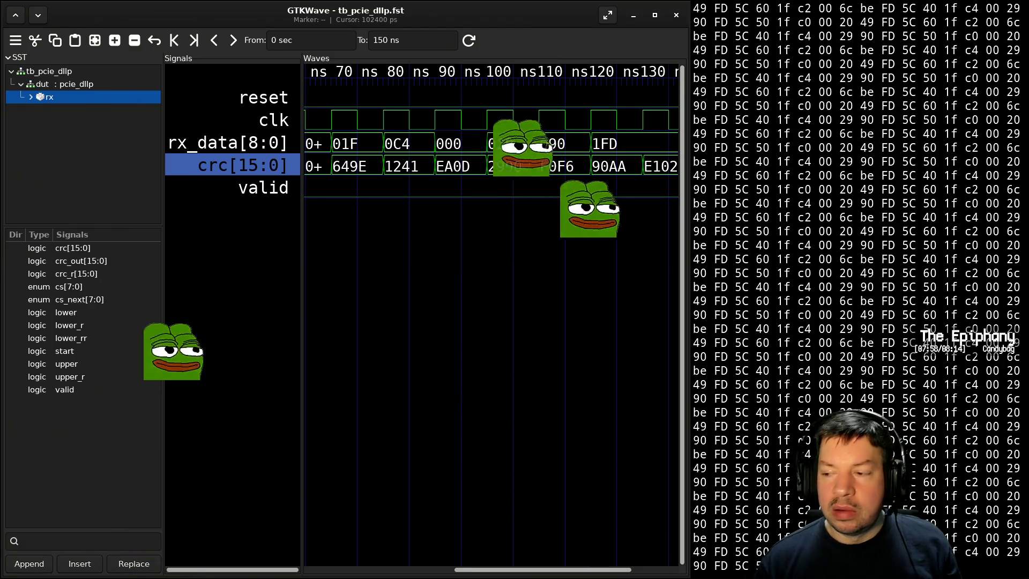
{"action": "key", "text": "alt+Tab"}
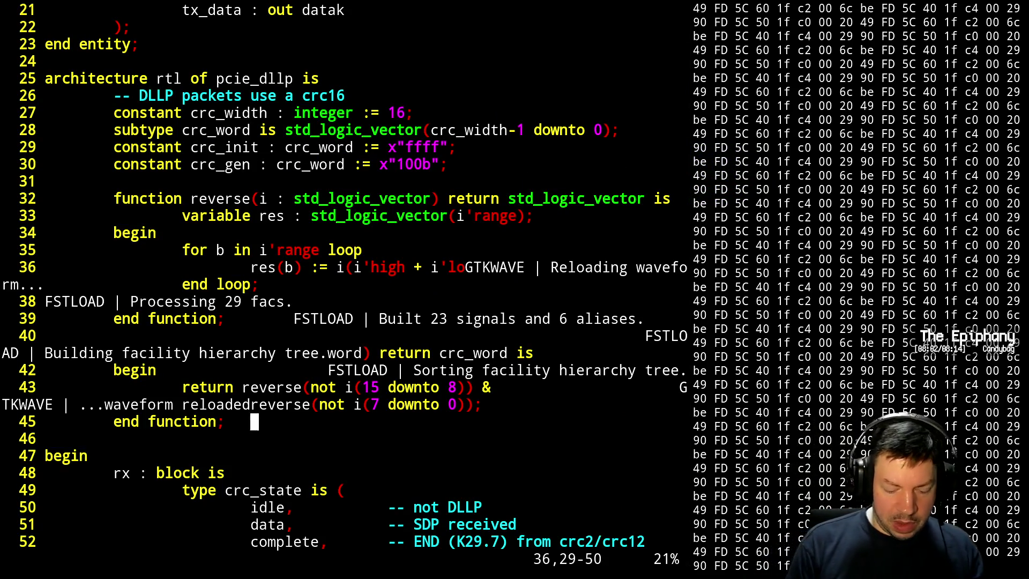
- Redraw the screen and split crc_rev's return line, putting the reverse call on its own line
{"action": "key", "text": "ctrl+l"}
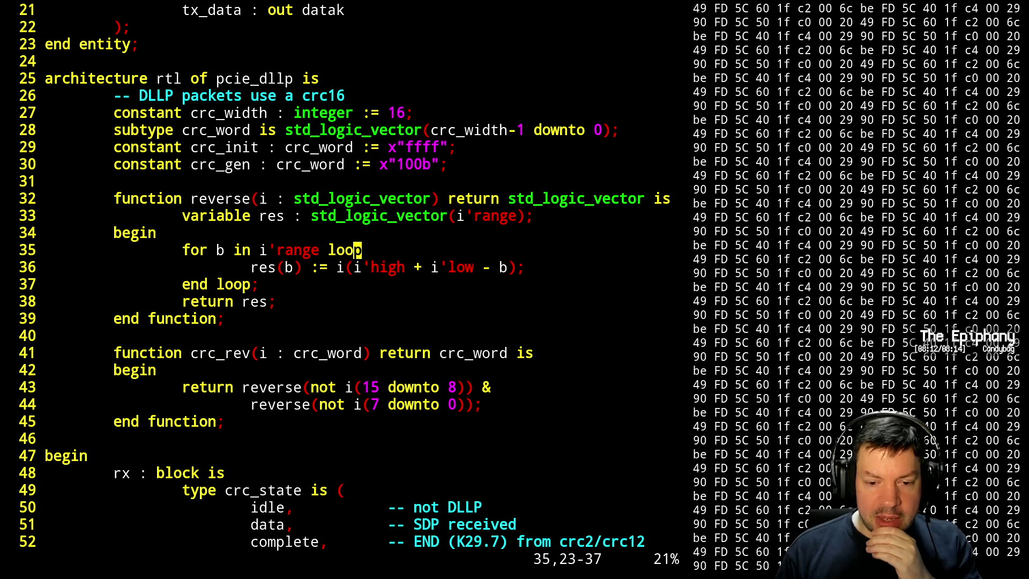
{"action": "key", "text": "j"}
{"action": "key", "text": "j"}
{"action": "key", "text": "j"}
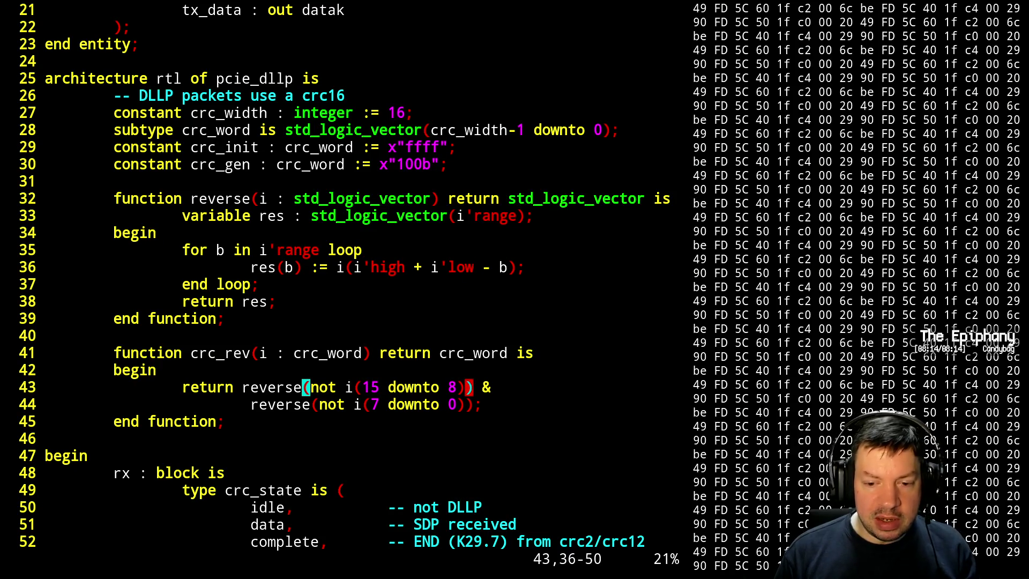
{"action": "key", "text": "w"}
{"action": "key", "text": "w"}
{"action": "key", "text": "w"}
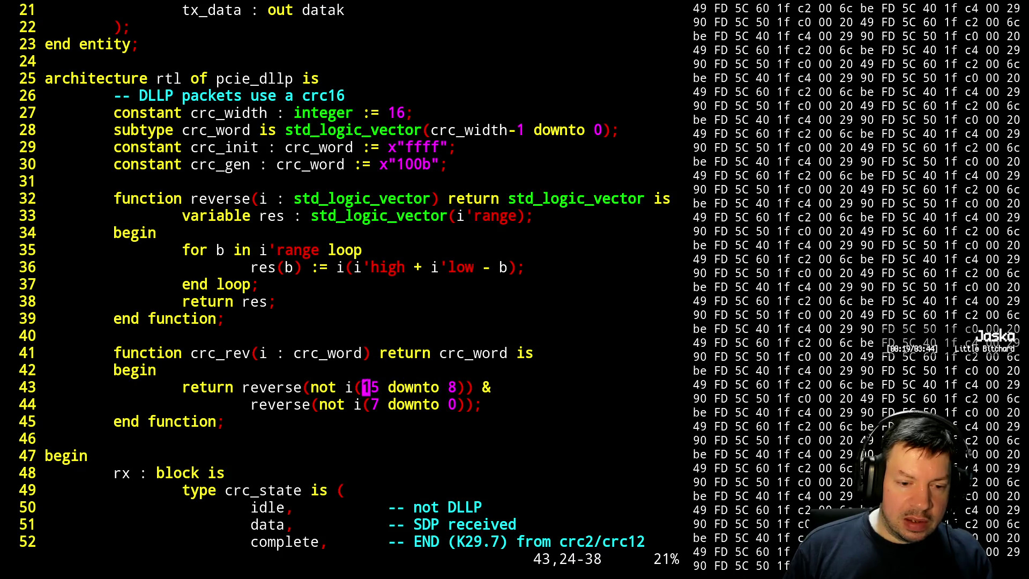
{"action": "key", "text": "h"}
{"action": "key", "text": "h"}
{"action": "key", "text": "h"}
{"action": "key", "text": "s"}
{"action": "key", "text": "Return"}
{"action": "key", "text": "Tab"}
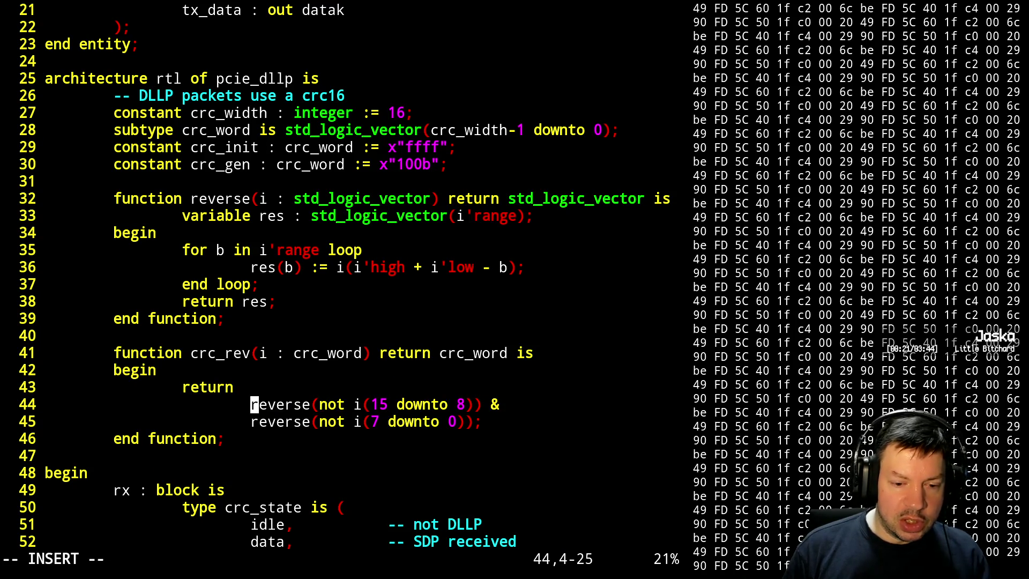
{"action": "key", "text": "Escape"}
- Move the low-byte reverse line before the high-byte one, ending it with & and the other with ;
{"action": "key", "text": "k"}
{"action": "key", "text": "d"}
{"action": "key", "text": "d"}
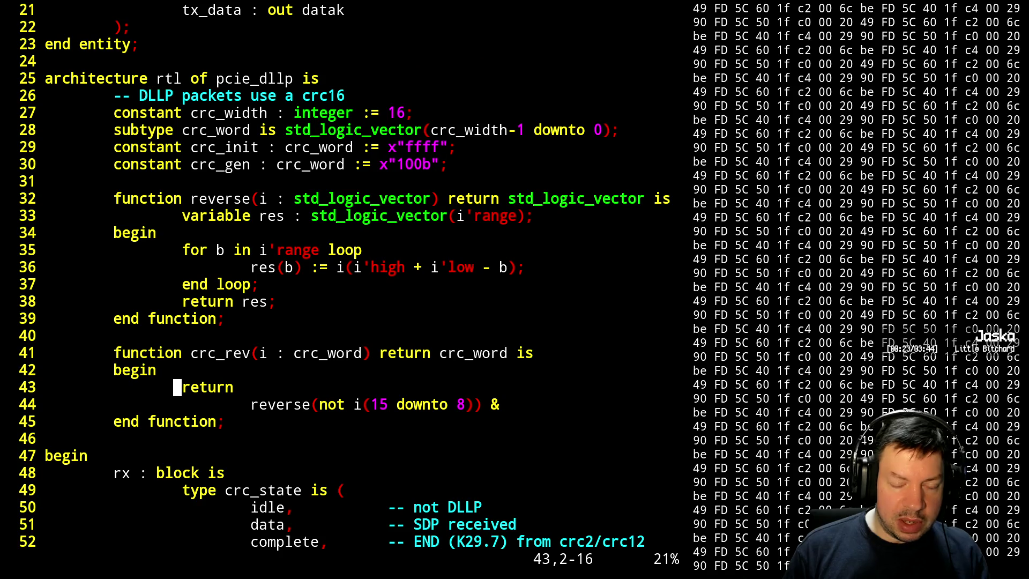
{"action": "key", "text": "p"}
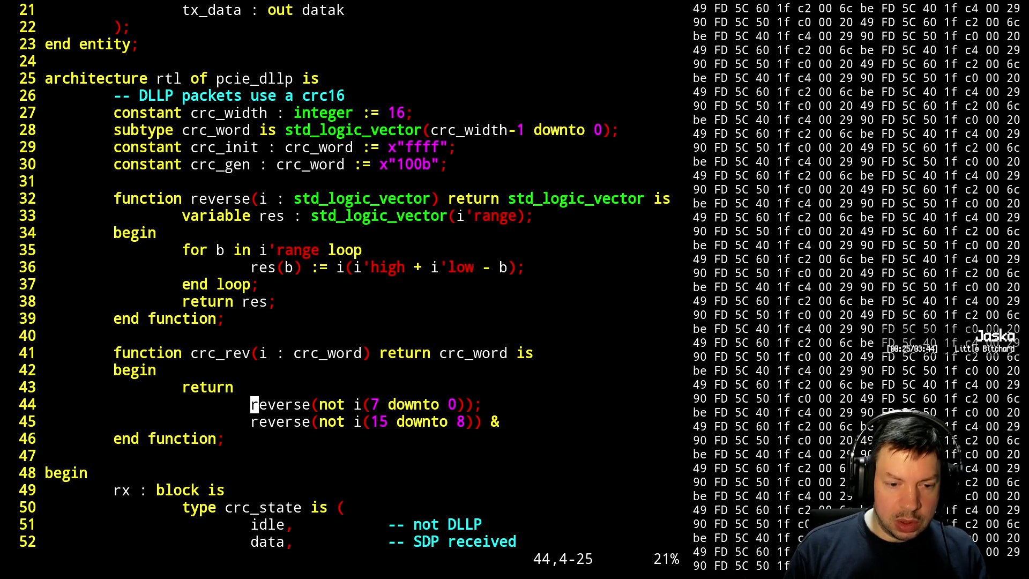
{"action": "type", "text": "$s &"}
{"action": "key", "text": "Escape"}
{"action": "type", "text": "jC;"}
{"action": "key", "text": "Escape"}
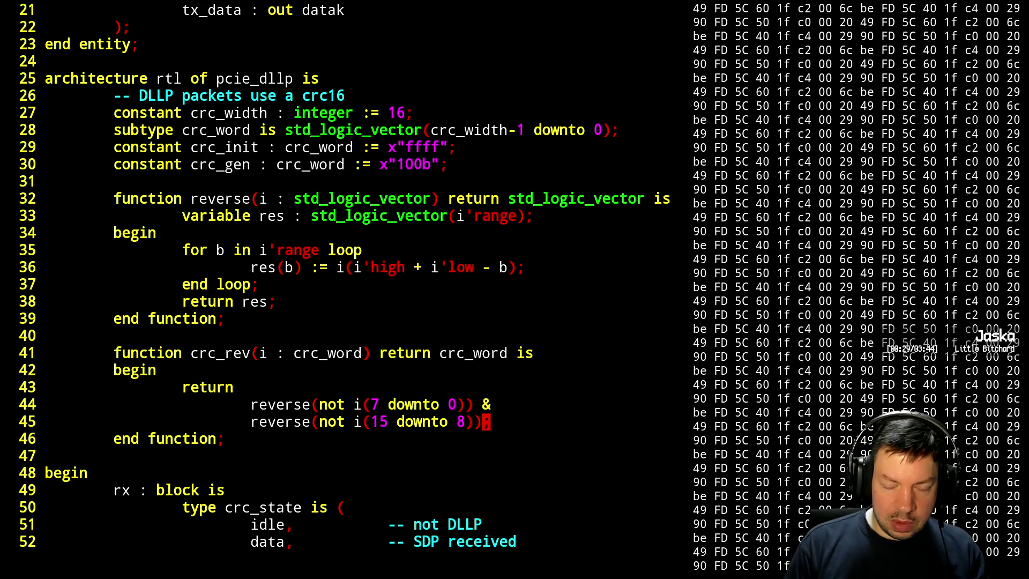
- Save the reordered crc_rev and rerun ./sim.sh from the shell
{"action": "type", "text": ":w"}
{"action": "key", "text": "Return"}
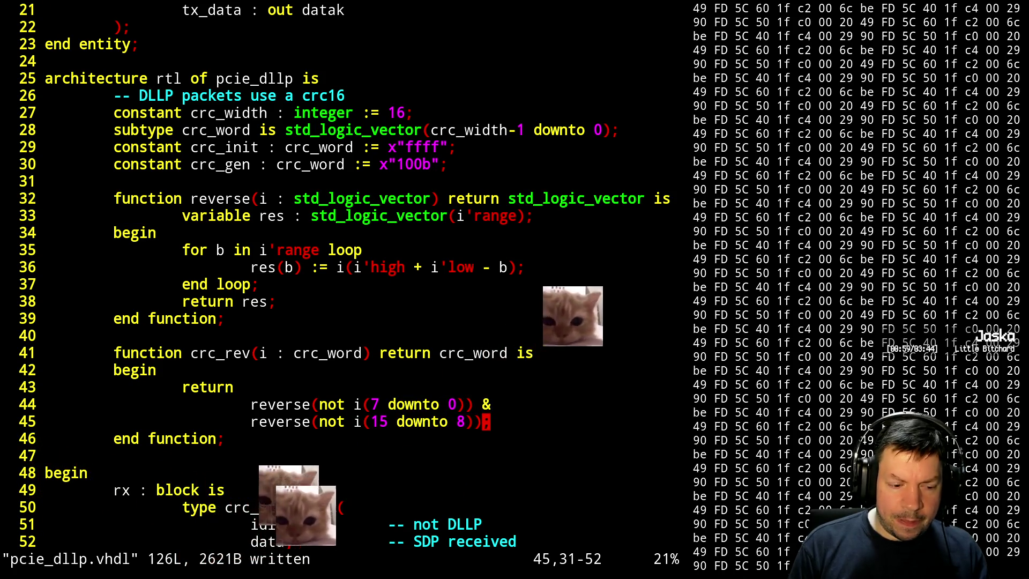
{"action": "key", "text": "ctrl+z"}
{"action": "type", "text": "./sim.sh"}
{"action": "key", "text": "Return"}
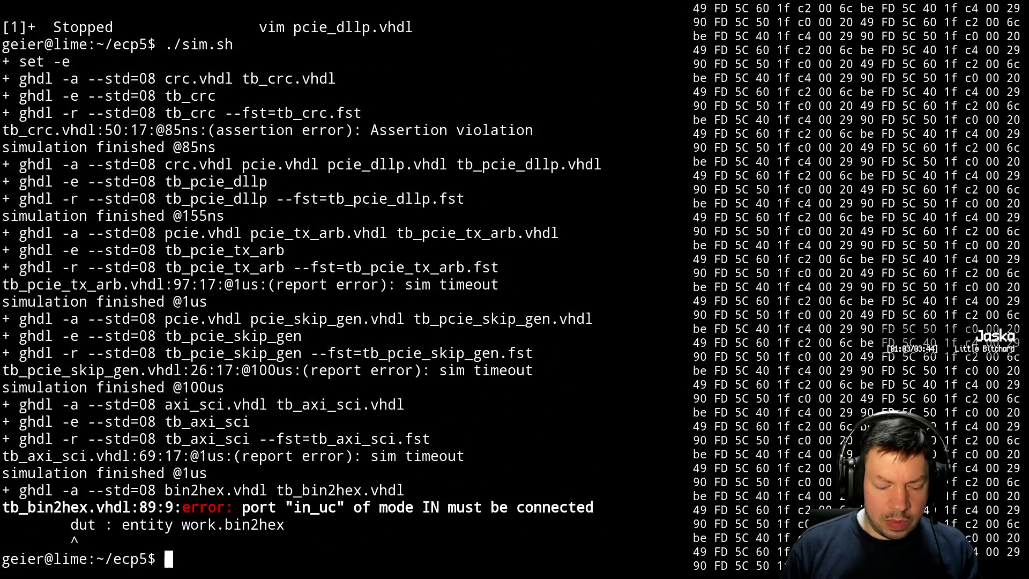
- Reload the freshly simulated tb_pcie_dllp waveform in GTKWave to check the crc trace
{"action": "key", "text": "alt+Tab"}
{"action": "key", "text": "ctrl+shift+r"}
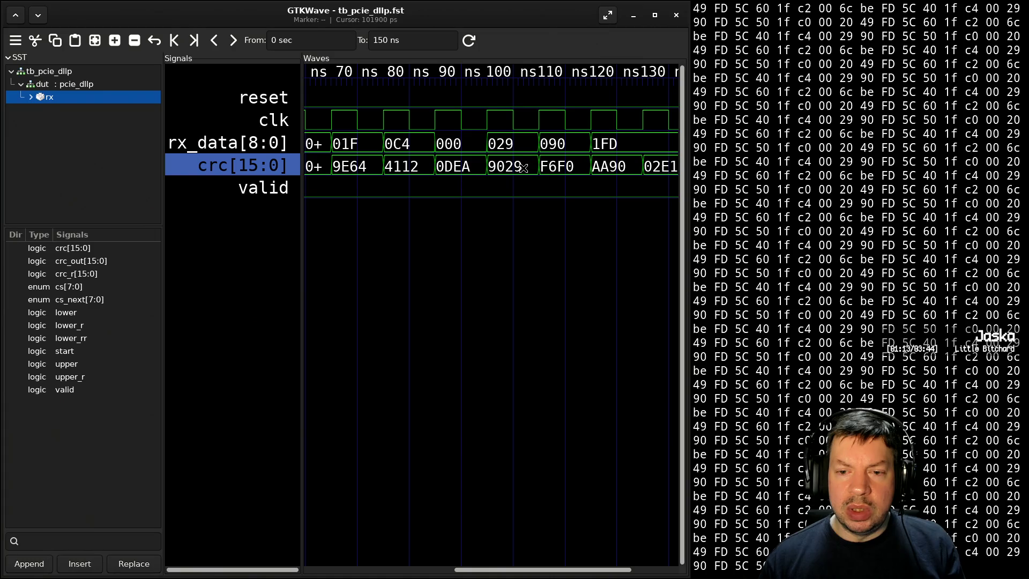
{"action": "scroll", "coordinate": [541, 191], "scroll_direction": "down", "scroll_amount": 1}
{"action": "scroll", "coordinate": [541, 191], "scroll_direction": "up", "scroll_amount": 1}
- List the project files, quit Vim's swap-file prompt, and resume the suspended pcie_dllp.vhdl editor
{"action": "key", "text": "alt+Tab"}
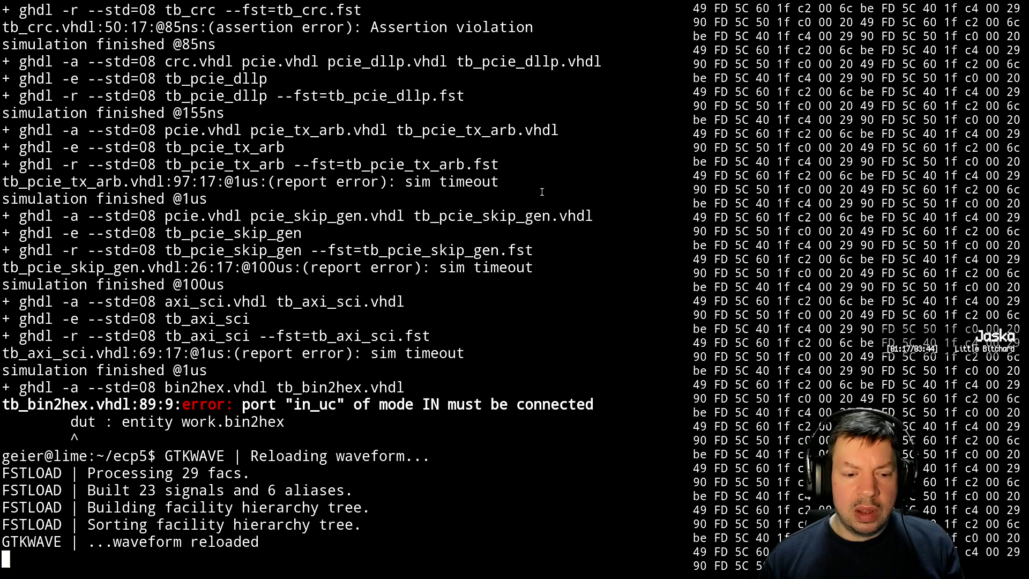
{"action": "key", "text": "Return"}
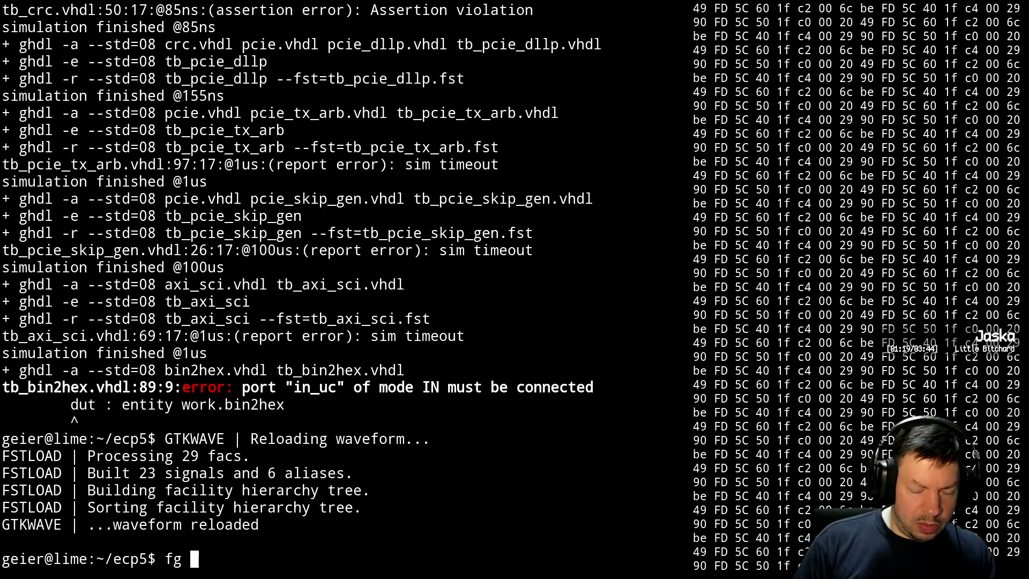
{"action": "type", "text": "ls"}
{"action": "key", "text": "Return"}
{"action": "type", "text": "vim pcie_dllp.vhdl"}
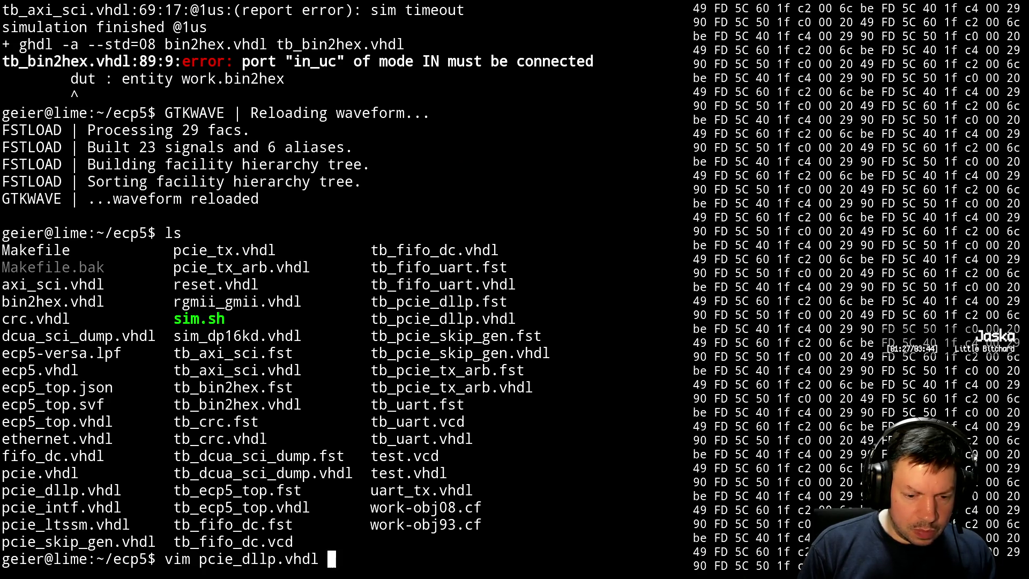
{"action": "key", "text": "Return"}
{"action": "type", "text": "qf"}
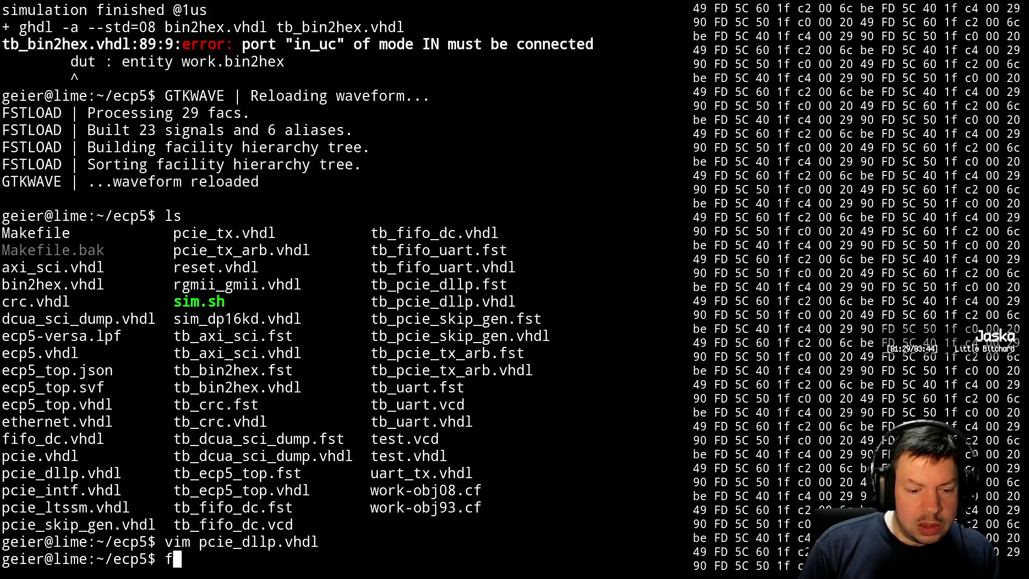
{"action": "key", "text": "Return"}
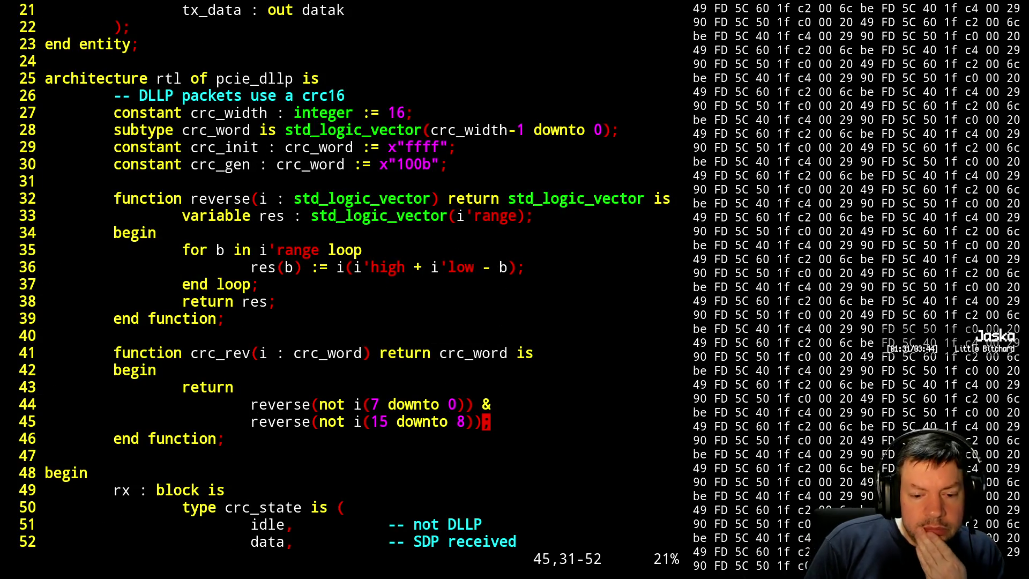
- Page from the top of pcie_dllp.vhdl to the CRC reference table comments, then bring GTKWave forward
{"action": "key", "text": "ctrl+b"}
{"action": "key", "text": "ctrl+f"}
{"action": "key", "text": "ctrl+f"}
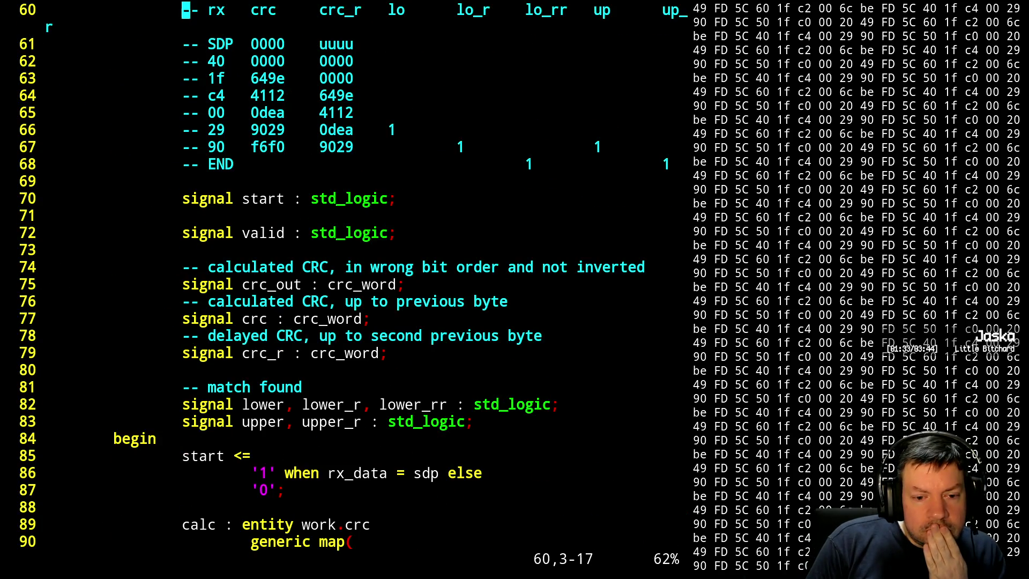
{"action": "key", "text": "k"}
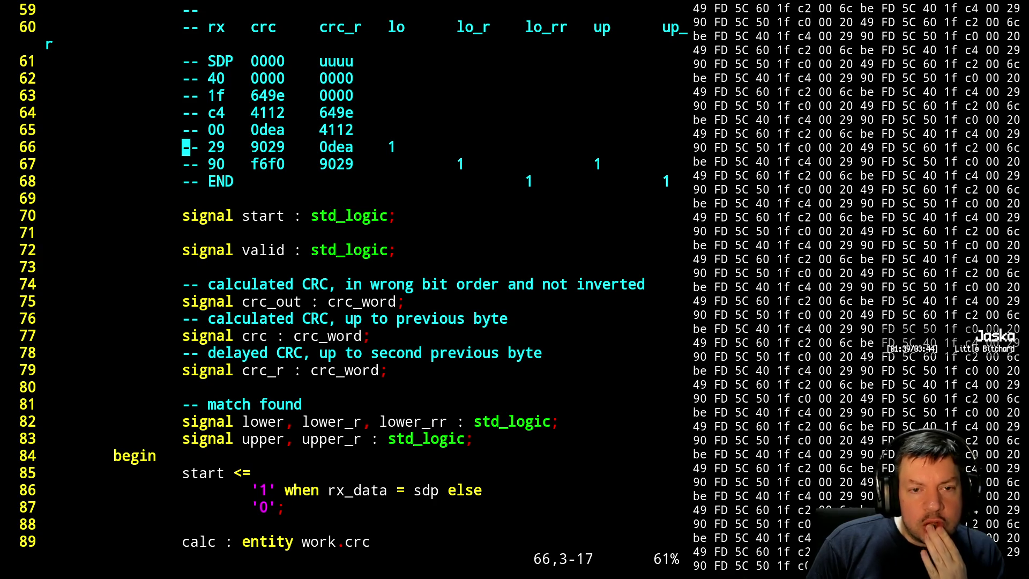
{"action": "key", "text": "alt+Tab"}
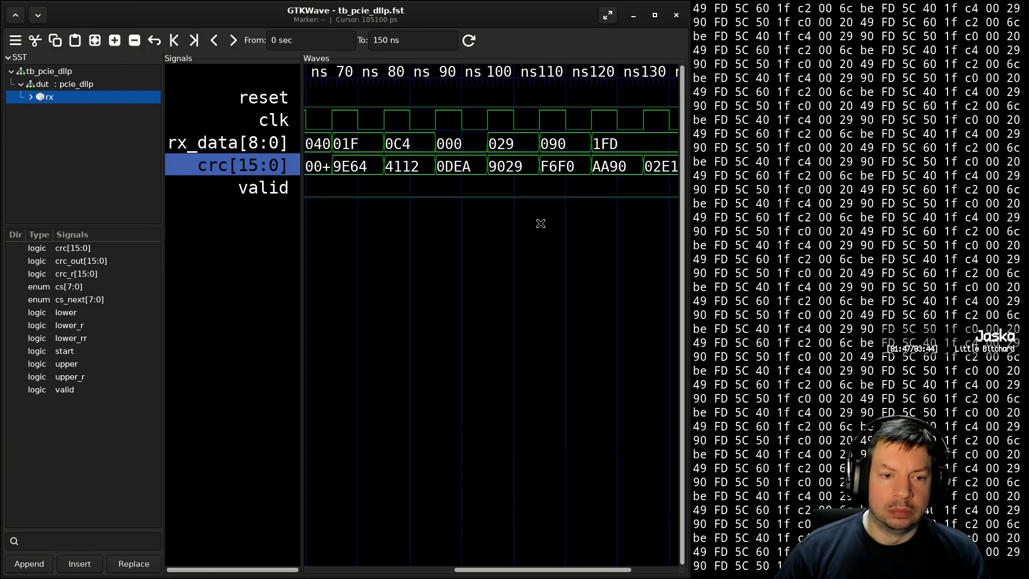
- Scroll the waves back to about 50 ns and compare crc 0000, 9E64, 4112, 0DEA with the source table
{"action": "scroll", "coordinate": [437, 227], "scroll_direction": "up", "scroll_amount": 2}
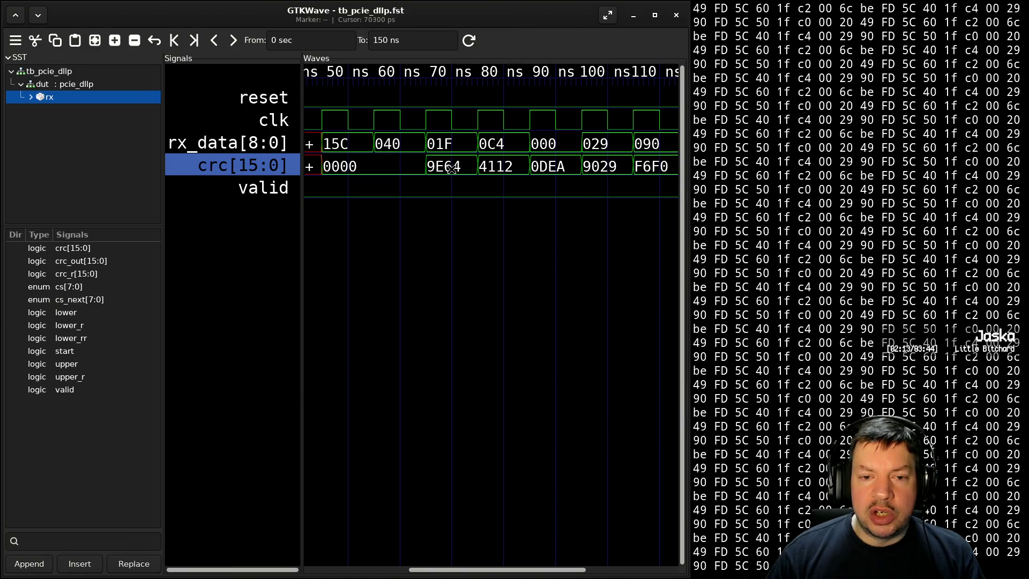
{"action": "key", "text": "alt+Tab"}
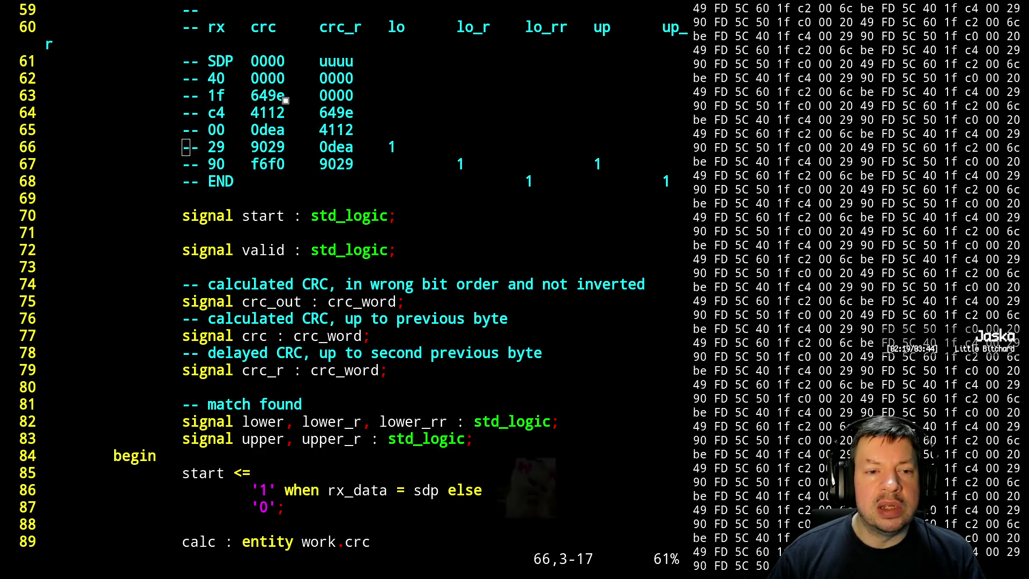
{"action": "key", "text": "alt+Tab"}
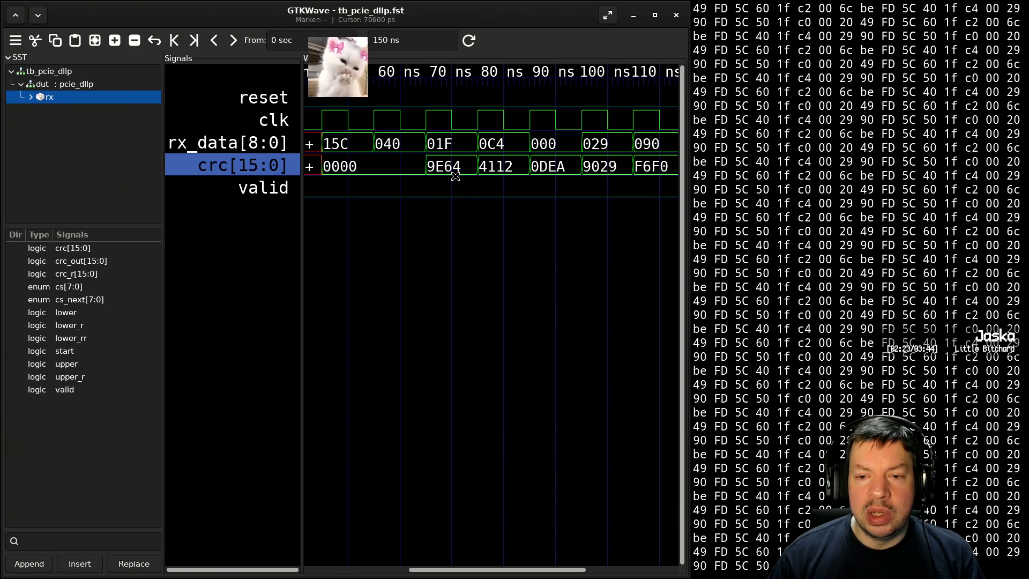
- Check the crc trace against the comment table, correcting 649e to 9e64 in the 1f and c4 rows
{"action": "key", "text": "alt+Tab"}
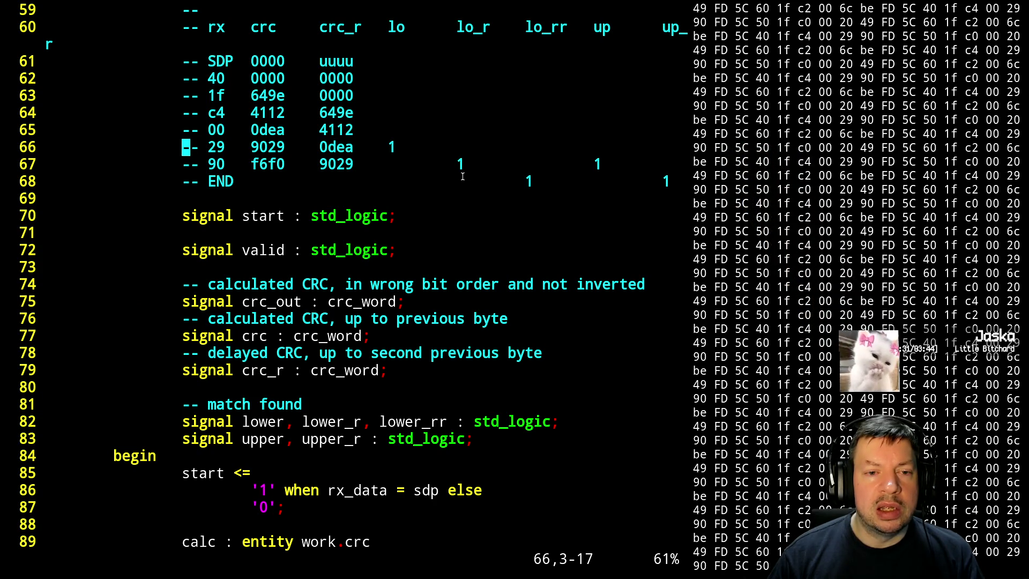
{"action": "key", "text": "alt+Tab"}
{"action": "key", "text": "alt+Tab"}
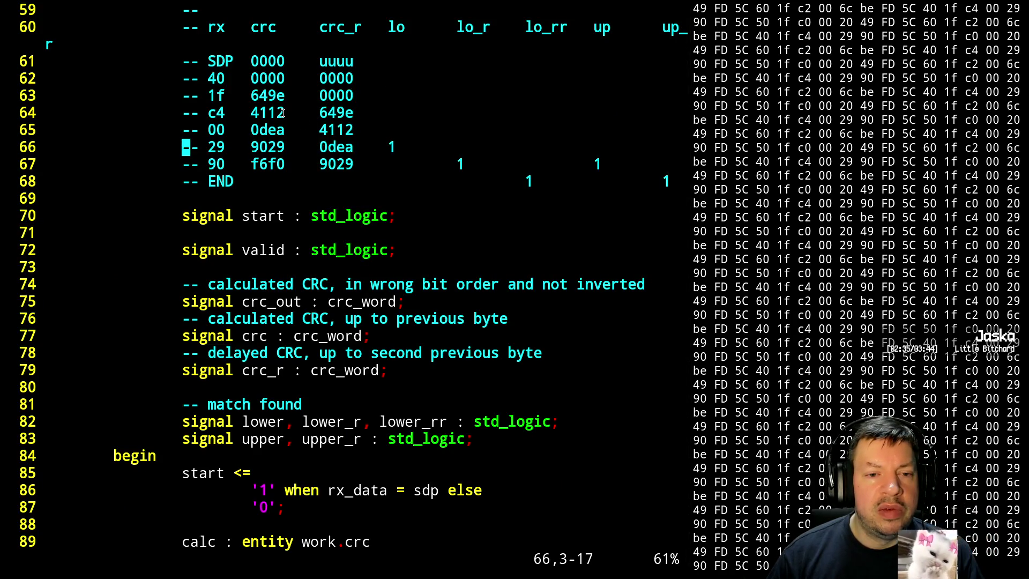
{"action": "key", "text": "alt+Tab"}
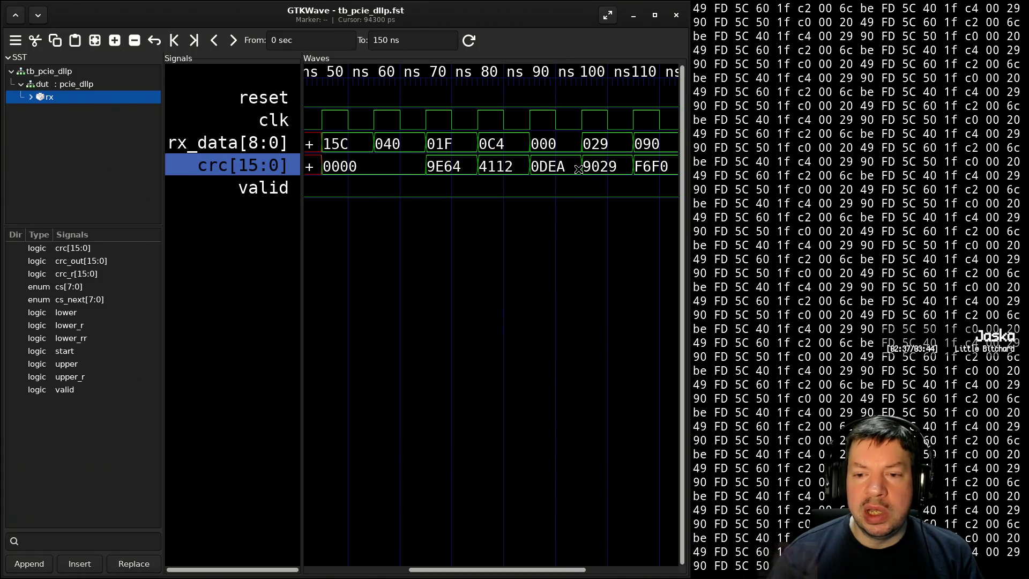
{"action": "key", "text": "alt+Tab"}
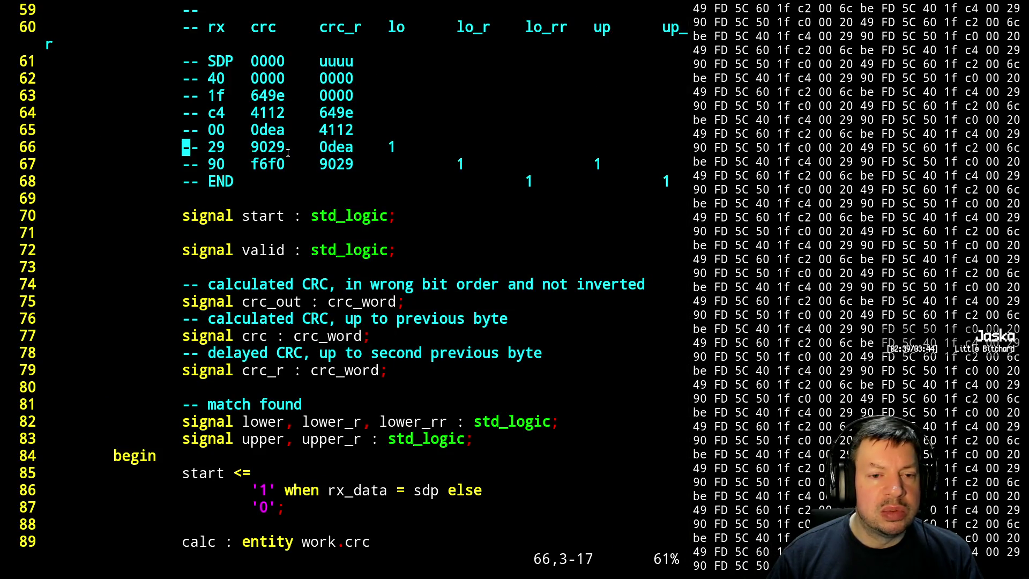
{"action": "key", "text": "alt+Tab"}
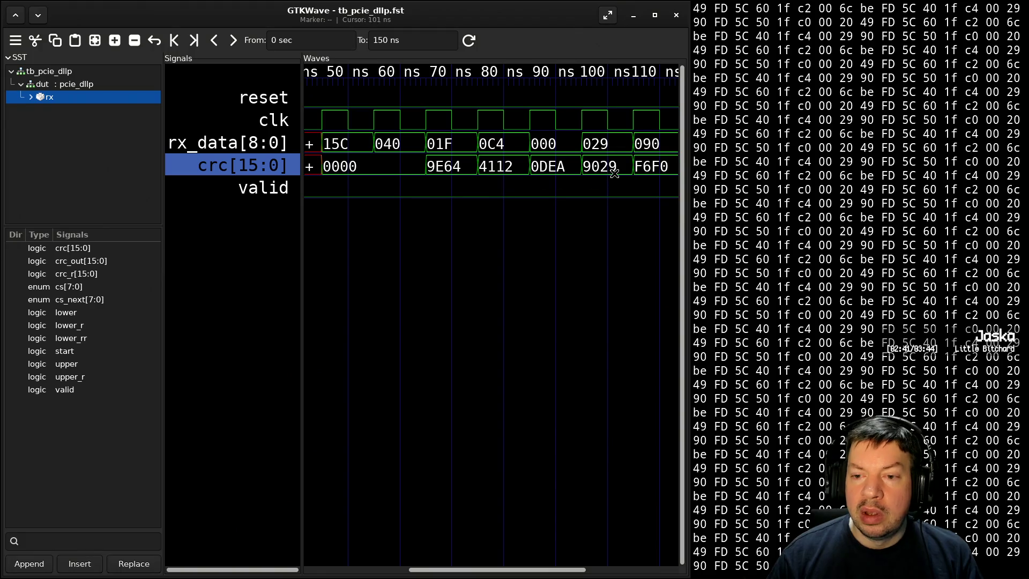
{"action": "key", "text": "alt+Tab"}
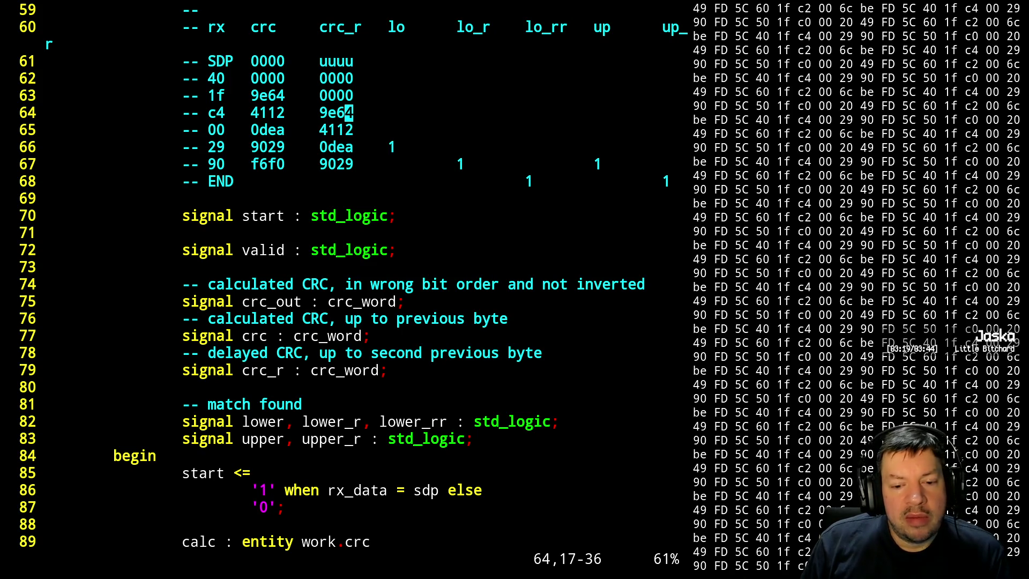
{"action": "key", "text": "alt+Tab"}
{"action": "scroll", "coordinate": [571, 317], "scroll_direction": "right", "scroll_amount": 1}
{"action": "scroll", "coordinate": [571, 316], "scroll_direction": "right", "scroll_amount": 2}
{"action": "scroll", "coordinate": [571, 316], "scroll_direction": "left", "scroll_amount": 6}
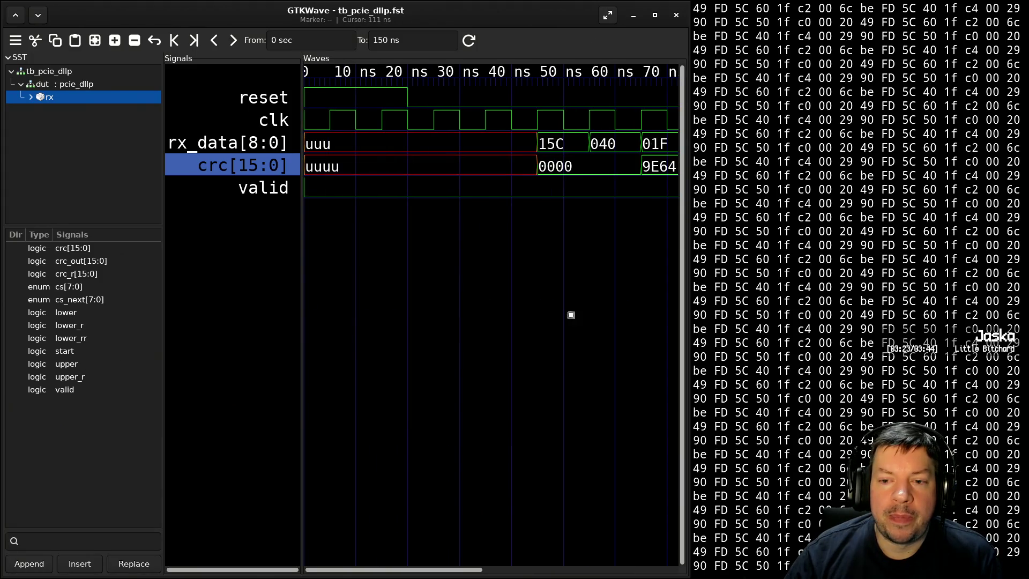
- Add lower, lower_r, lower_rr, upper, upper_r, start and crc_r[15:0] traces to the waveform
{"action": "key", "text": "alt+Tab"}
{"action": "key", "text": "alt+Tab"}
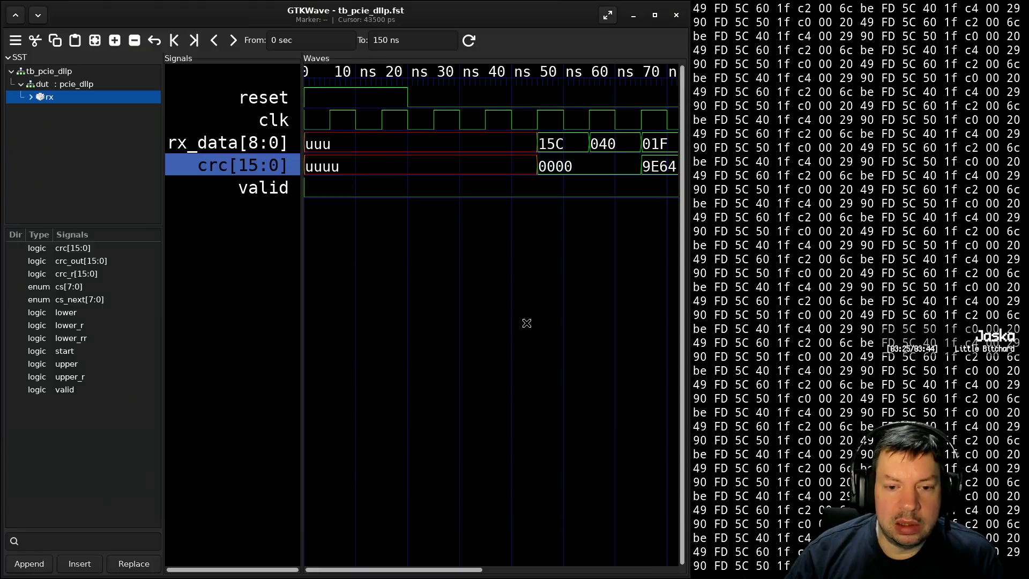
{"action": "left_click_drag", "start_coordinate": [94, 316], "coordinate": [204, 325]}
{"action": "left_click_drag", "start_coordinate": [83, 330], "coordinate": [255, 326]}
{"action": "left_click_drag", "start_coordinate": [107, 338], "coordinate": [222, 351]}
{"action": "left_click_drag", "start_coordinate": [103, 364], "coordinate": [237, 363]}
{"action": "left_click_drag", "start_coordinate": [115, 374], "coordinate": [204, 378]}
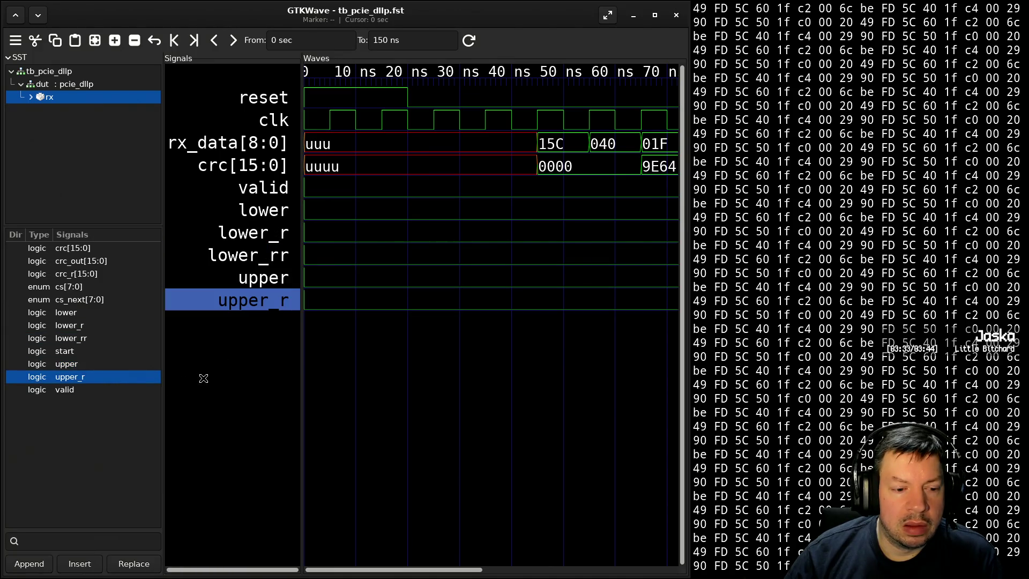
{"action": "left_click_drag", "start_coordinate": [110, 351], "coordinate": [191, 356]}
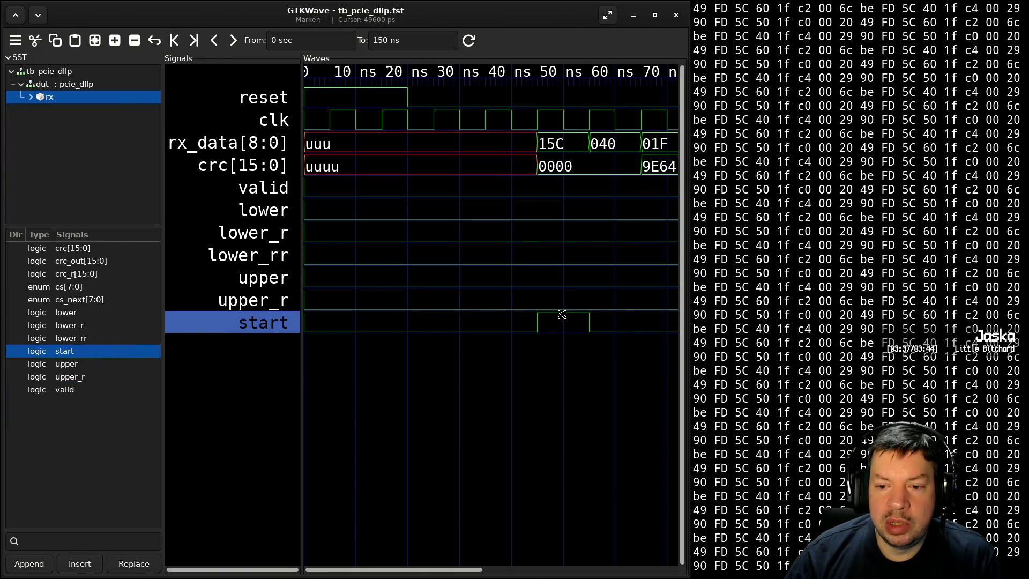
{"action": "scroll", "coordinate": [555, 316], "scroll_direction": "down", "scroll_amount": 3}
{"action": "scroll", "coordinate": [556, 320], "scroll_direction": "down", "scroll_amount": 2}
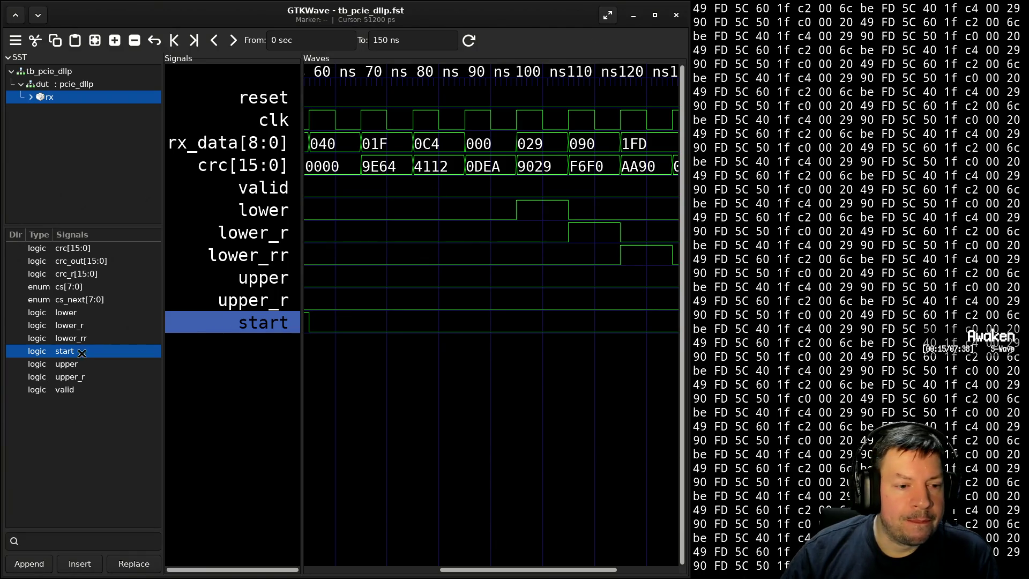
{"action": "mouse_move", "coordinate": [80, 274]}
{"action": "left_mouse_down"}
{"action": "mouse_move", "coordinate": [198, 239]}
{"action": "mouse_move", "coordinate": [261, 179]}
{"action": "left_mouse_up"}
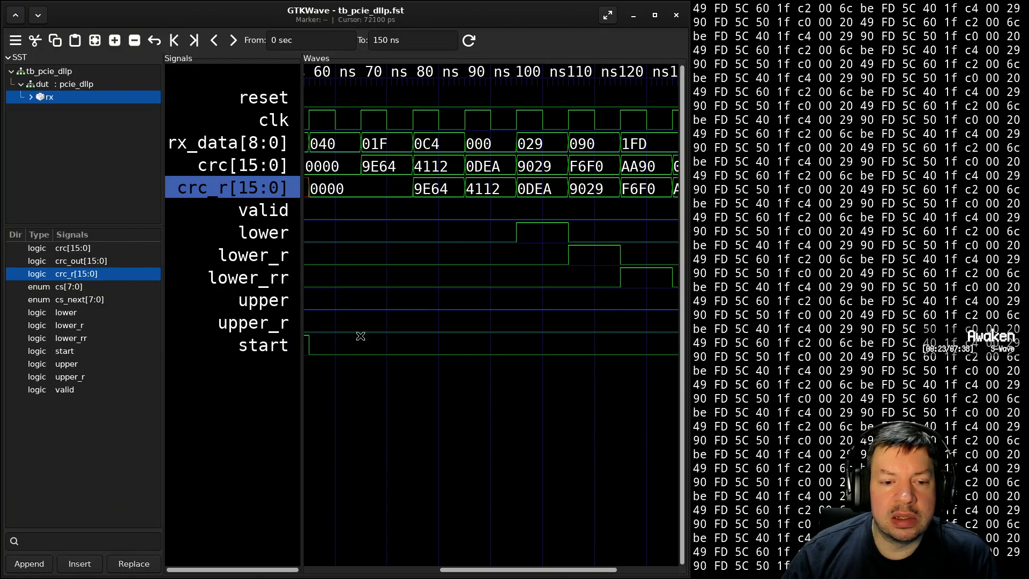
- Compare the delayed crc_r trace with the source's comment table, then page down to the calc crc instance
{"action": "scroll", "coordinate": [634, 308], "scroll_direction": "right", "scroll_amount": 2}
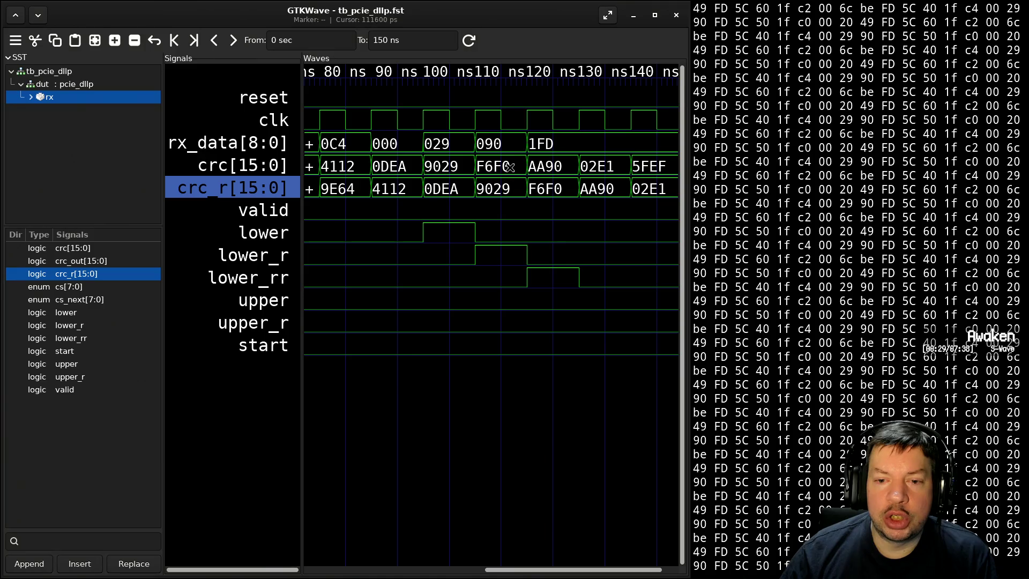
{"action": "key", "text": "alt+Tab"}
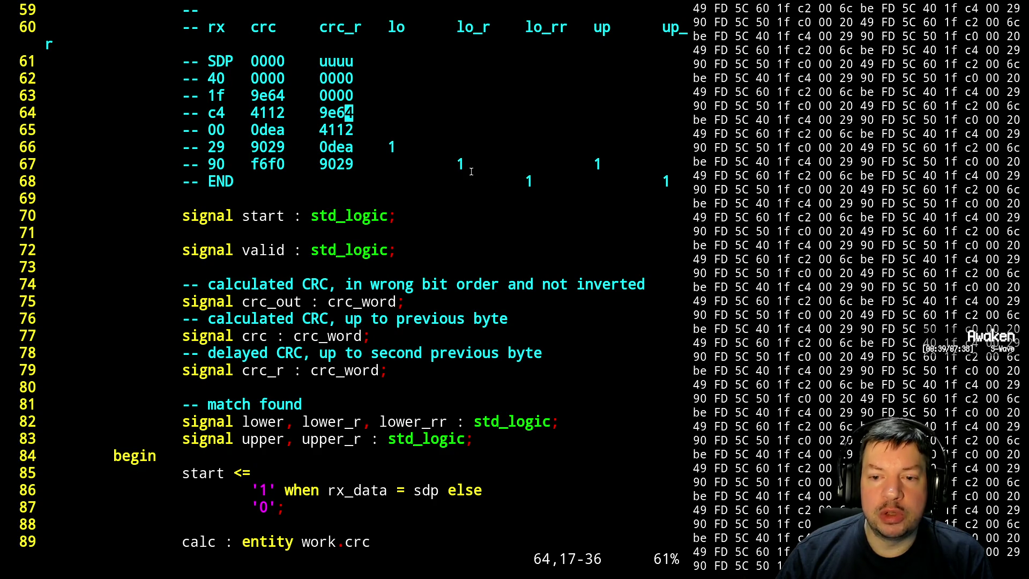
{"action": "key", "text": "alt+Tab"}
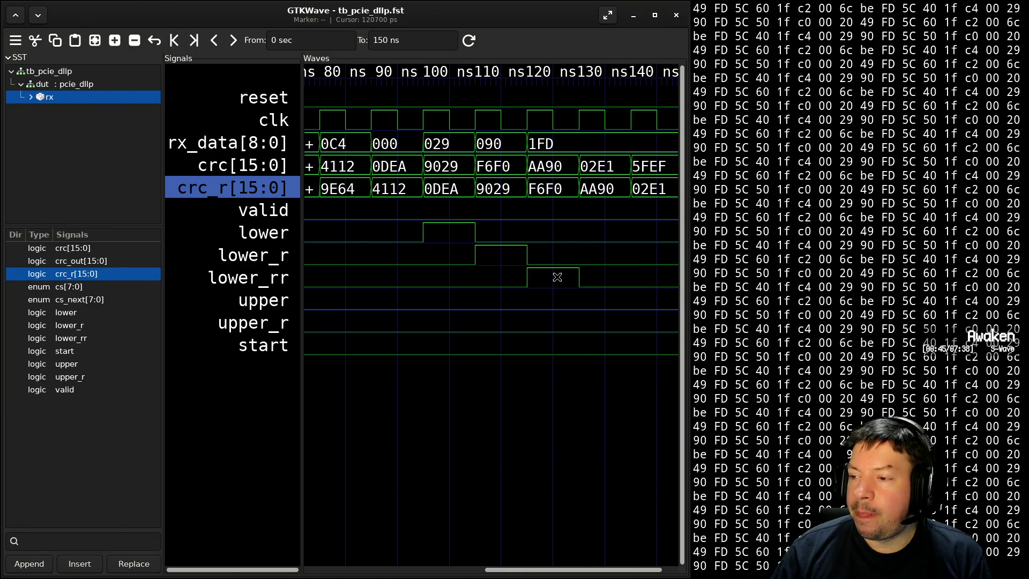
{"action": "key", "text": "alt+Tab"}
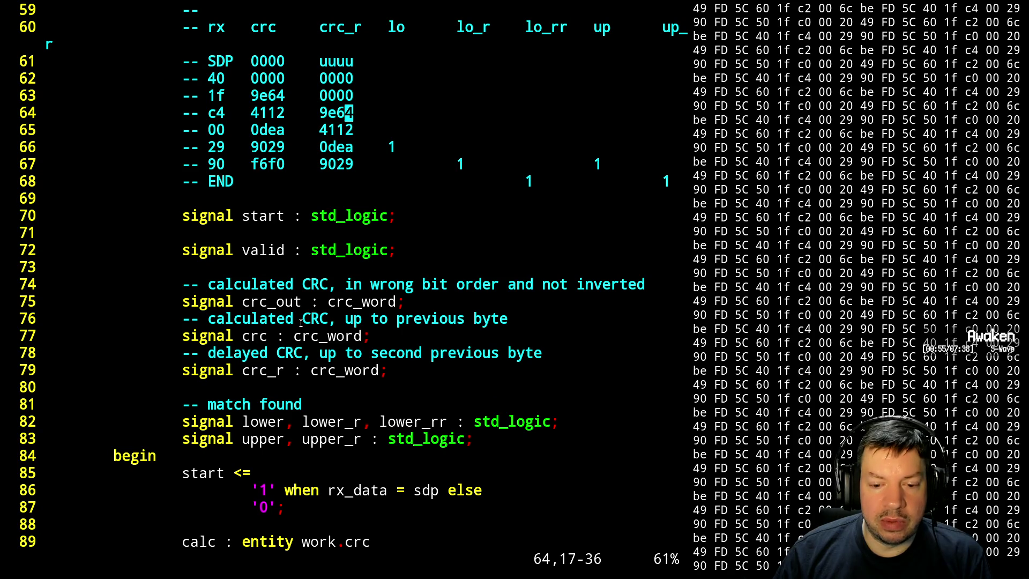
{"action": "key", "text": "alt+Tab"}
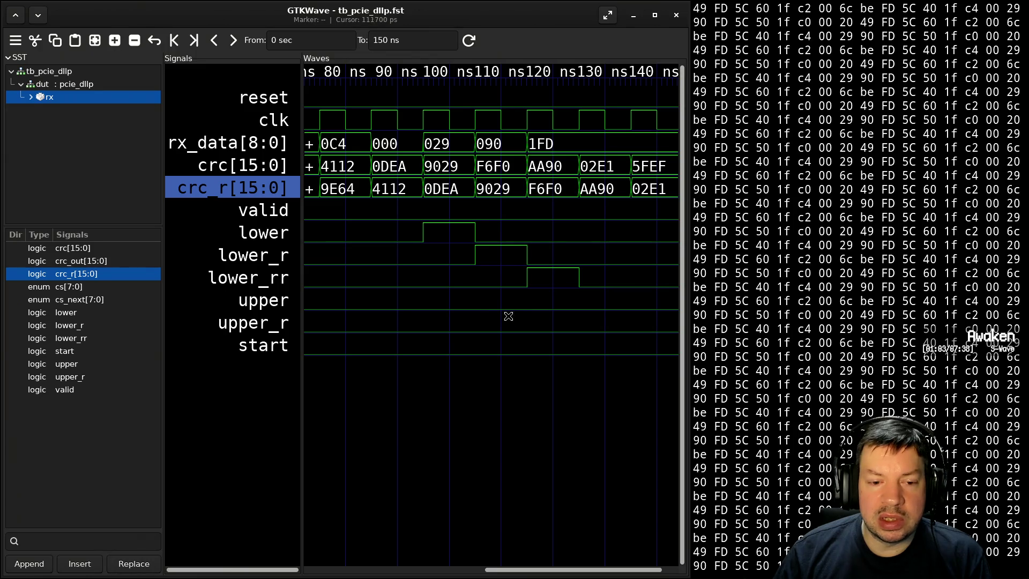
{"action": "key", "text": "alt+Tab"}
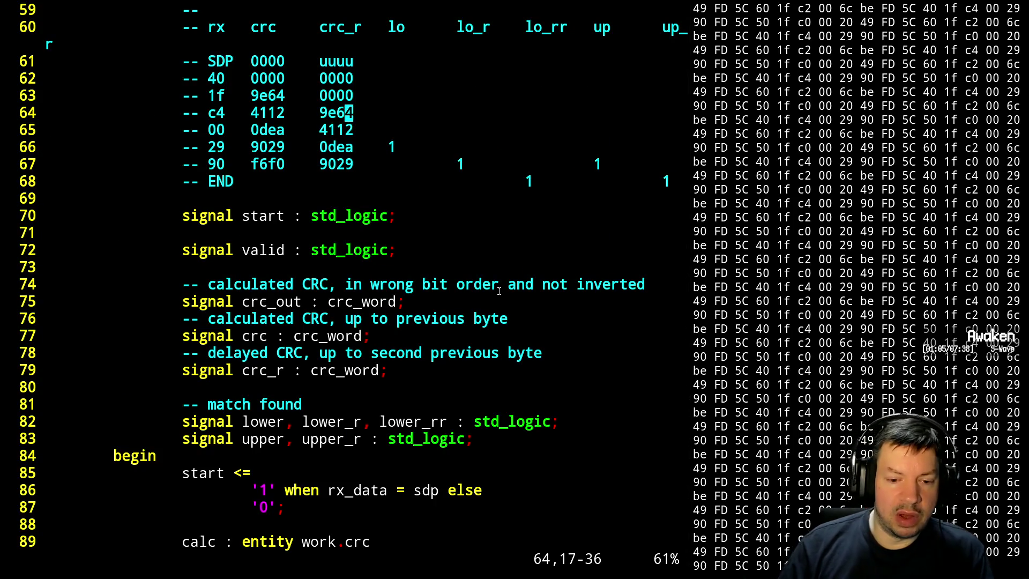
{"action": "key", "text": "ctrl+f"}
- Change line 116's upper match to compare against crc_r(15 downto 8)
{"action": "key", "text": "j"}
{"action": "key", "text": "j"}
{"action": "key", "text": "j"}
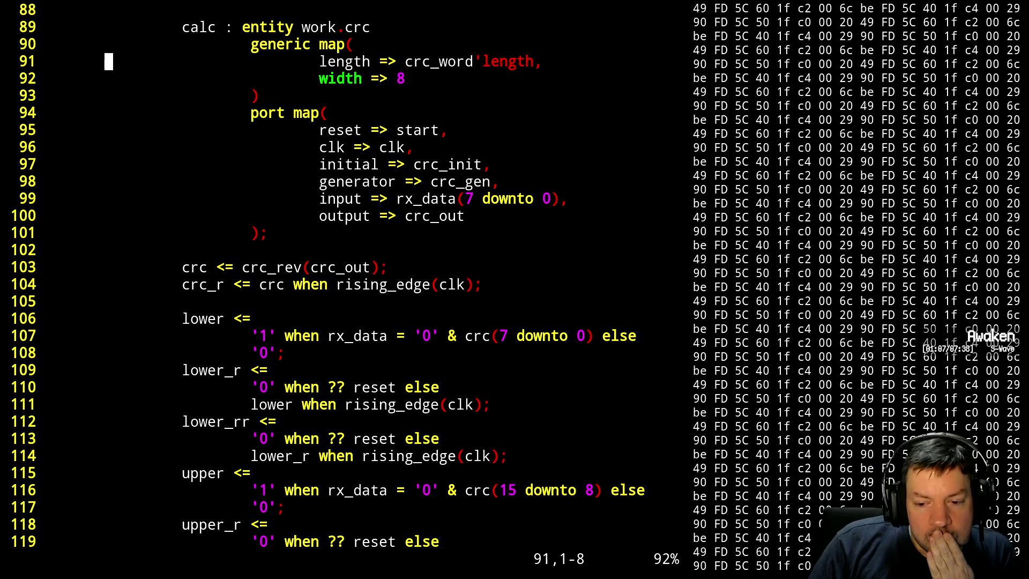
{"action": "key", "text": "k"}
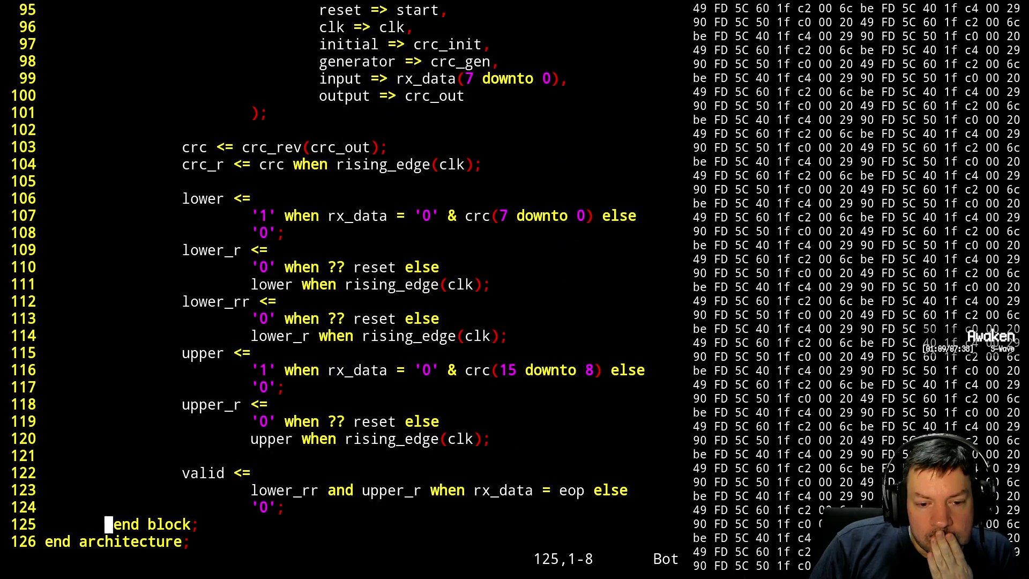
{"action": "key", "text": "k"}
{"action": "key", "text": "k"}
{"action": "key", "text": "k"}
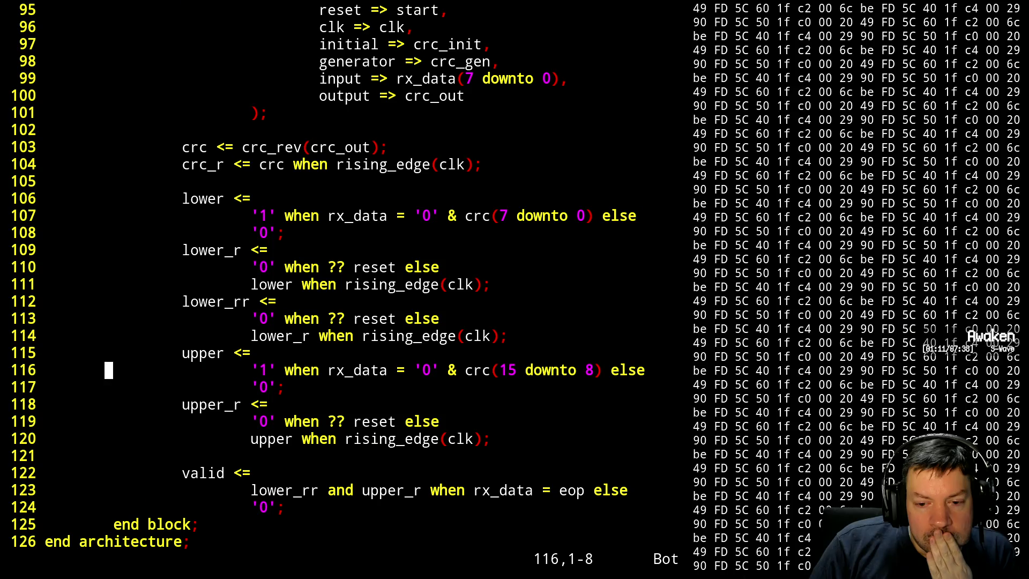
{"action": "key", "text": "l"}
{"action": "key", "text": "e"}
{"action": "key", "text": "e"}
{"action": "key", "text": "e"}
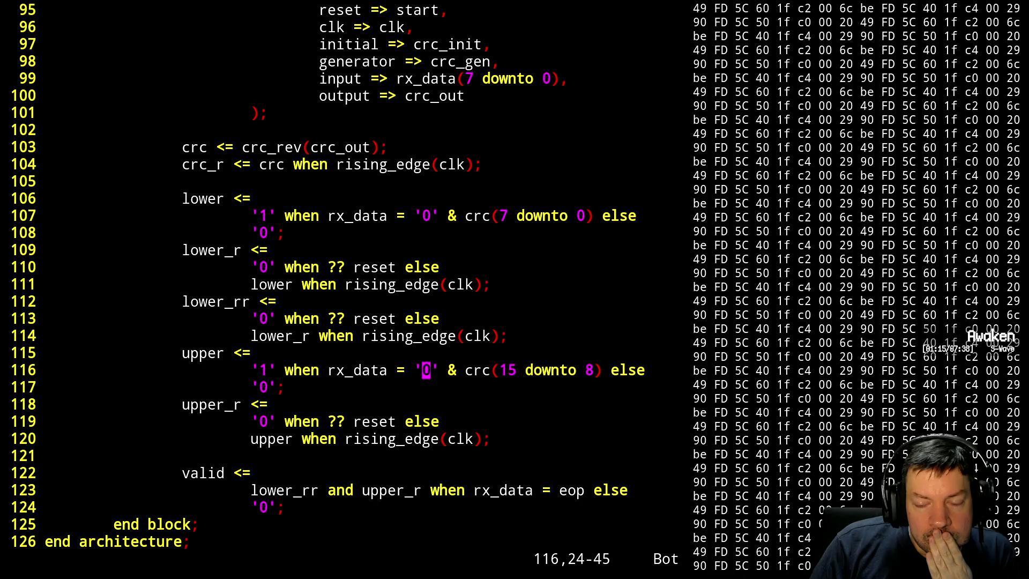
{"action": "key", "text": "e"}
{"action": "key", "text": "e"}
{"action": "key", "text": "e"}
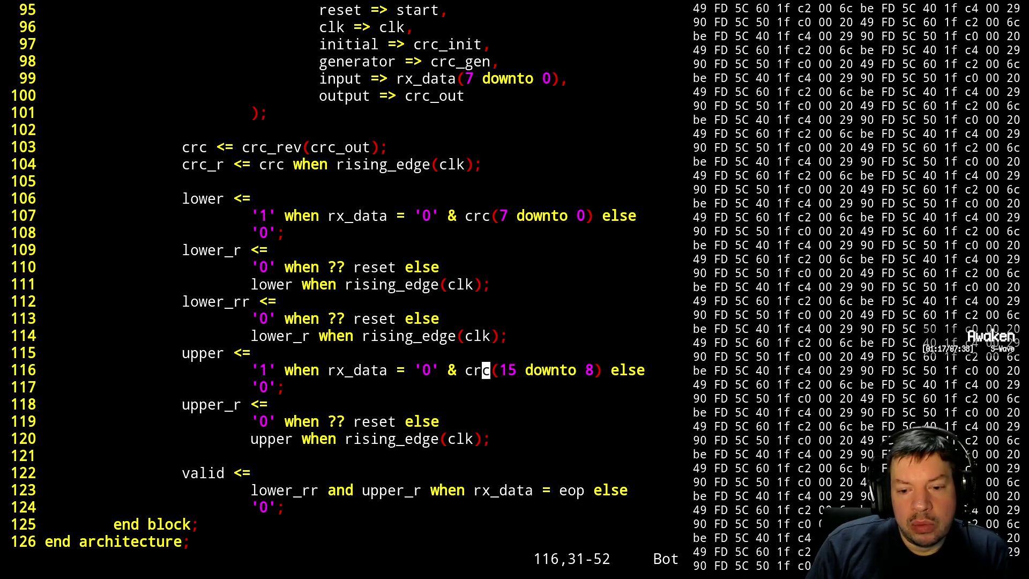
{"action": "type", "text": "a_r"}
{"action": "key", "text": "Escape"}
- Save pcie_dllp.vhdl and suspend Vim back to the bash prompt
{"action": "type", "text": ":w"}
{"action": "key", "text": "Return"}
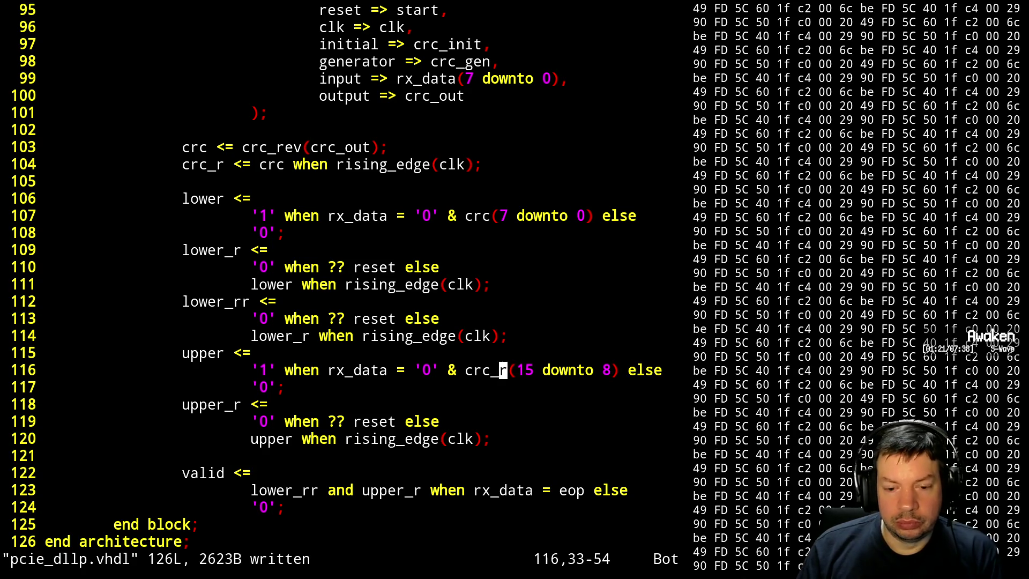
{"action": "key", "text": "ctrl+z"}
{"action": "key", "text": "Up"}
{"action": "key", "text": "Up"}
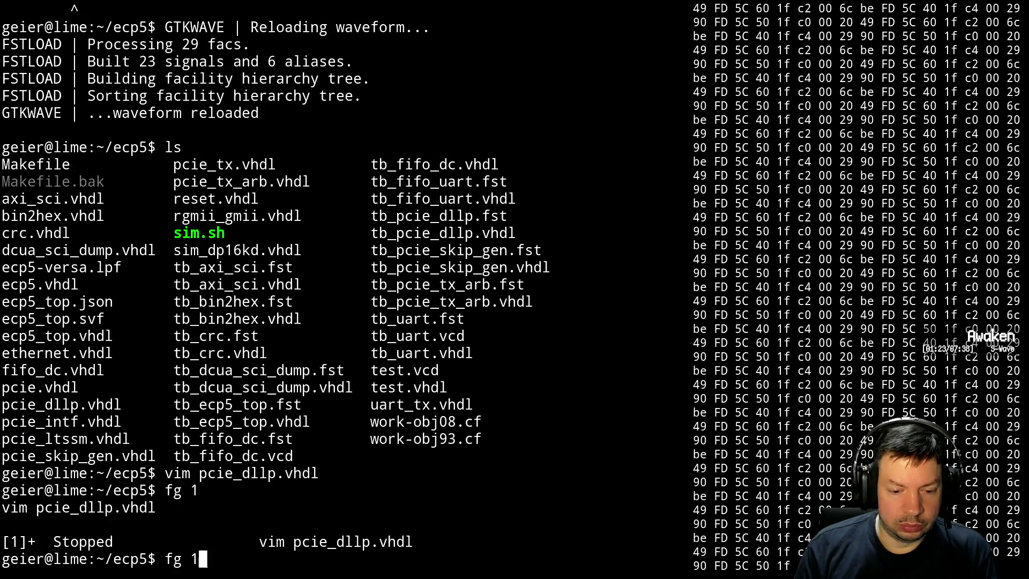
- Rerun ./sim.sh and reload the tb_pcie_dllp waveform, where valid now pulses near 120 ns
{"action": "key", "text": "Up"}
{"action": "key", "text": "Up"}
{"action": "key", "text": "Return"}
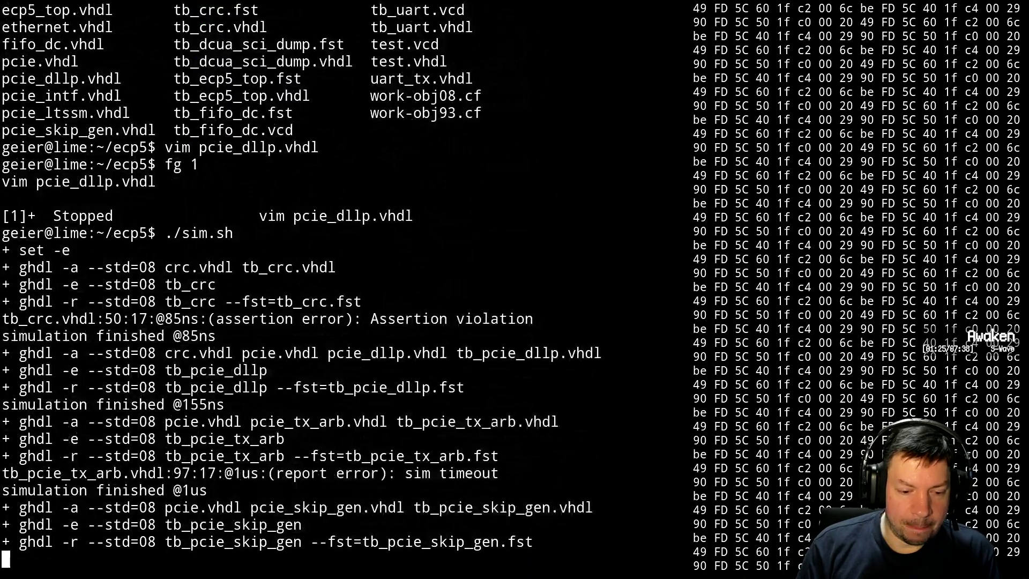
{"action": "key", "text": "alt+Tab"}
{"action": "key", "text": "ctrl+shift+r"}
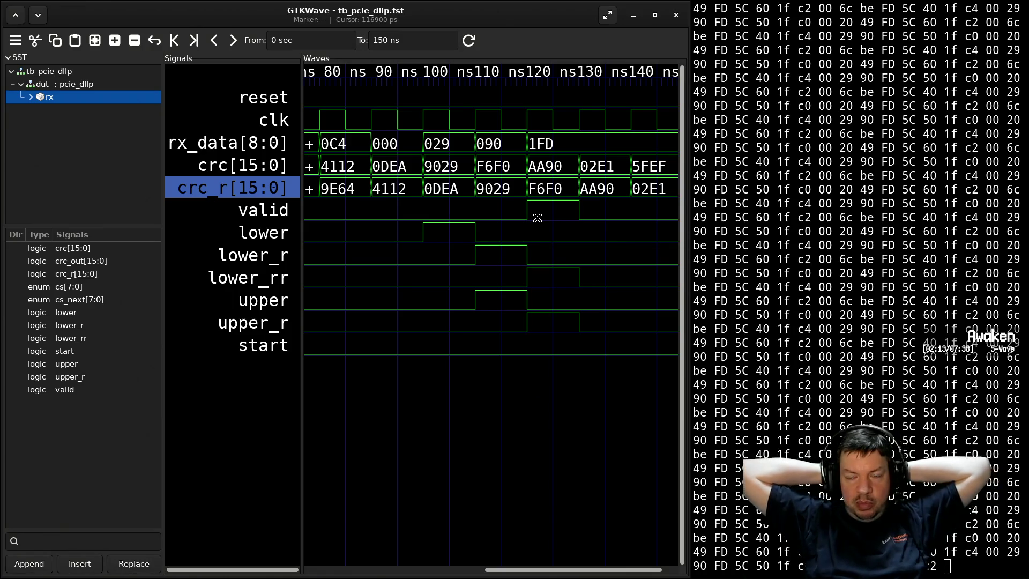
- List jobs, resume and quit the pcie_dllp.vhdl Vim session, then start opening the testbench with vim
{"action": "key", "text": "alt+Tab"}
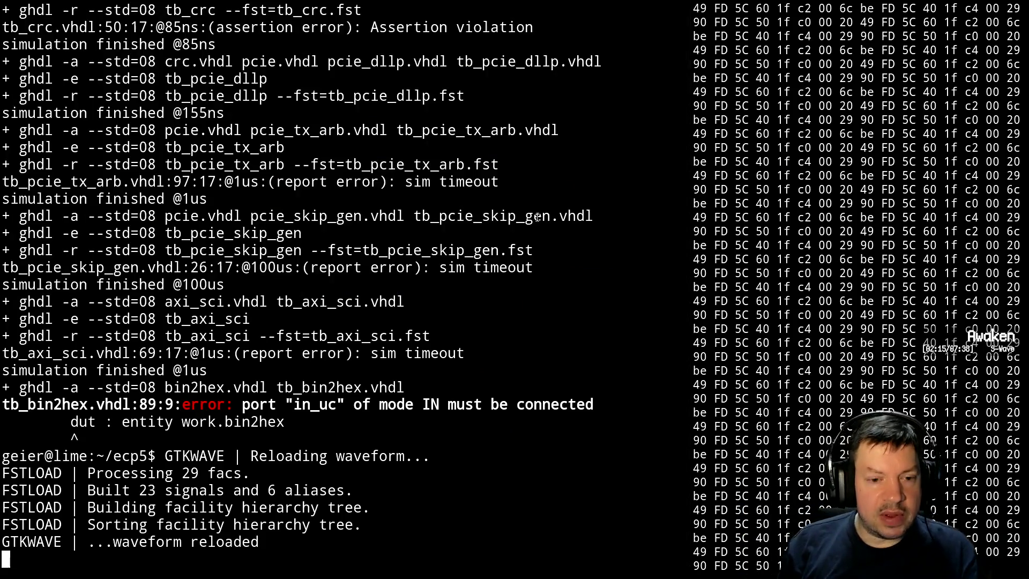
{"action": "key", "text": "Return"}
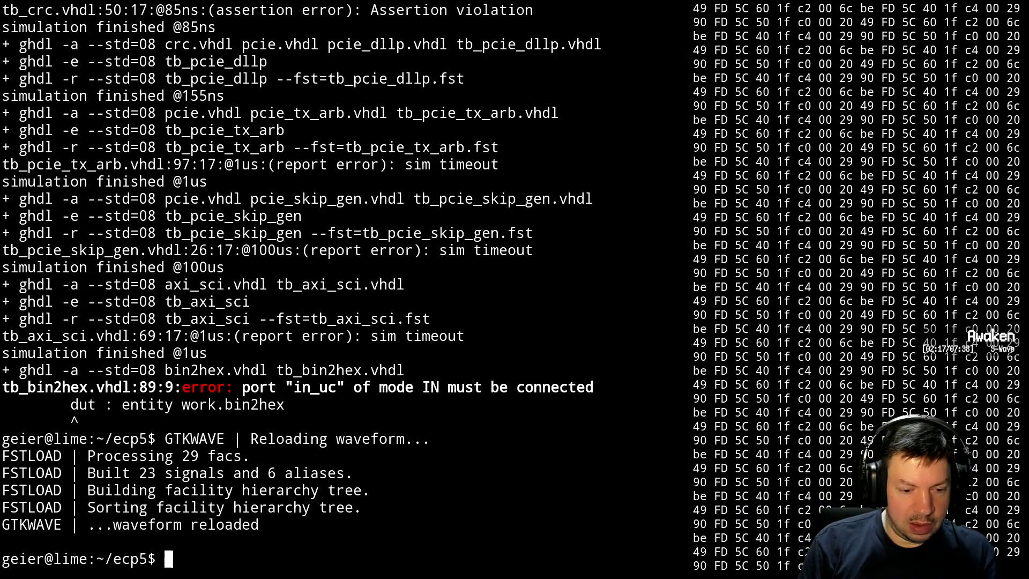
{"action": "type", "text": "jobs"}
{"action": "key", "text": "Return"}
{"action": "type", "text": "fg"}
{"action": "key", "text": "Return"}
{"action": "type", "text": ":q"}
{"action": "key", "text": "Return"}
{"action": "type", "text": "vim tb_p"}
{"action": "key", "text": "Tab"}
- Open tb_pcie_dllp.vhdl in Vim and page down to the DLLP stimulus lines
{"action": "type", "text": "d"}
{"action": "key", "text": "Tab"}
{"action": "type", "text": "v"}
{"action": "key", "text": "Tab"}
{"action": "key", "text": "Return"}
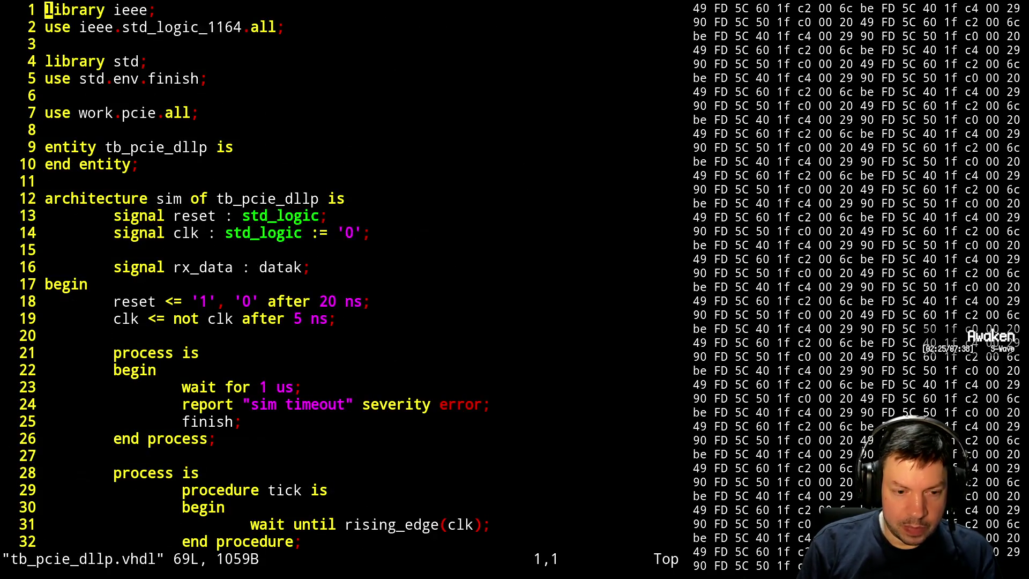
{"action": "key", "text": "ctrl+f"}
- Briefly add a data(sdp); line after data(eop), then delete it again
{"action": "key", "text": "j"}
{"action": "key", "text": "j"}
{"action": "key", "text": "j"}
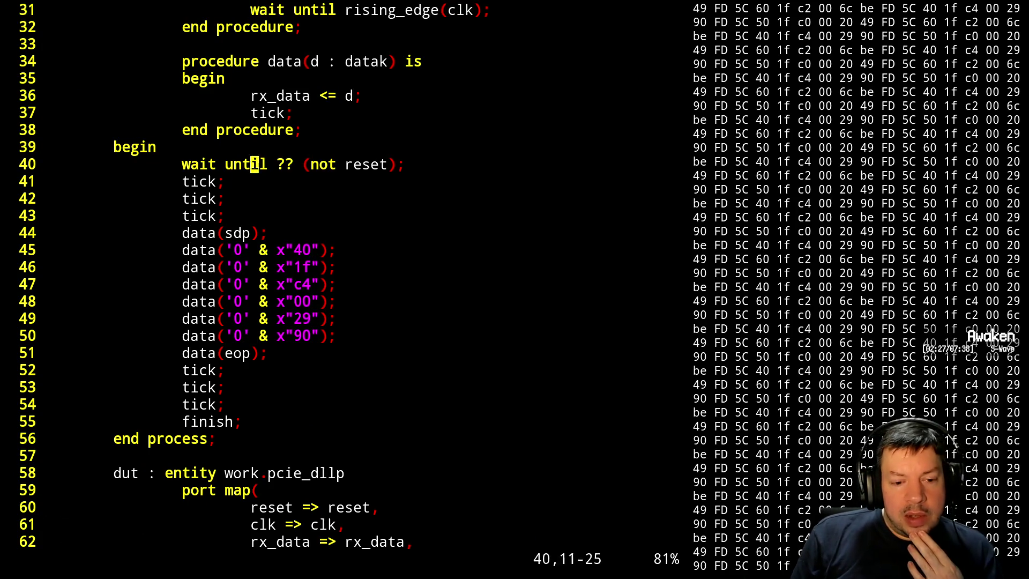
{"action": "key", "text": "k"}
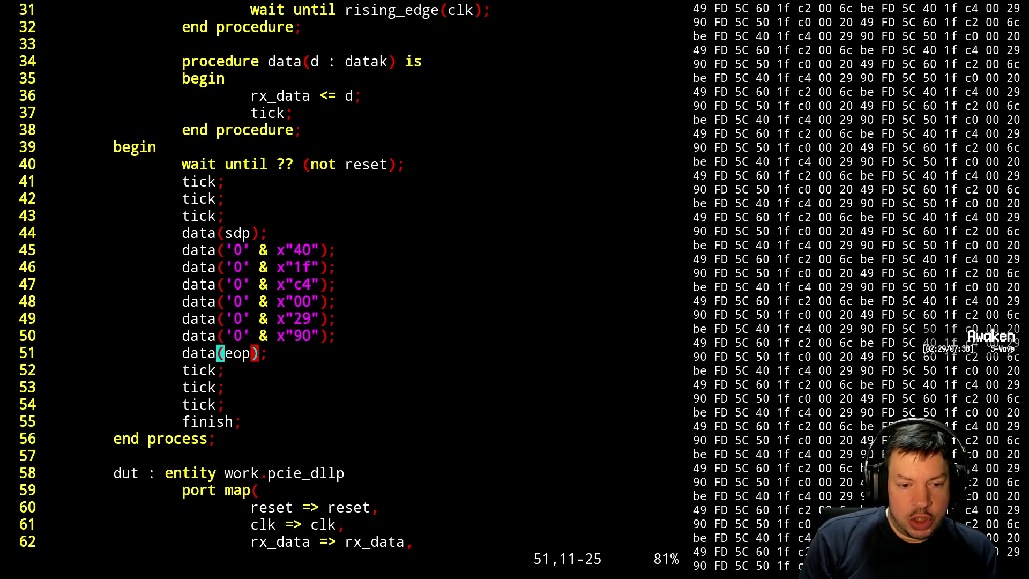
{"action": "type", "text": "odata("}
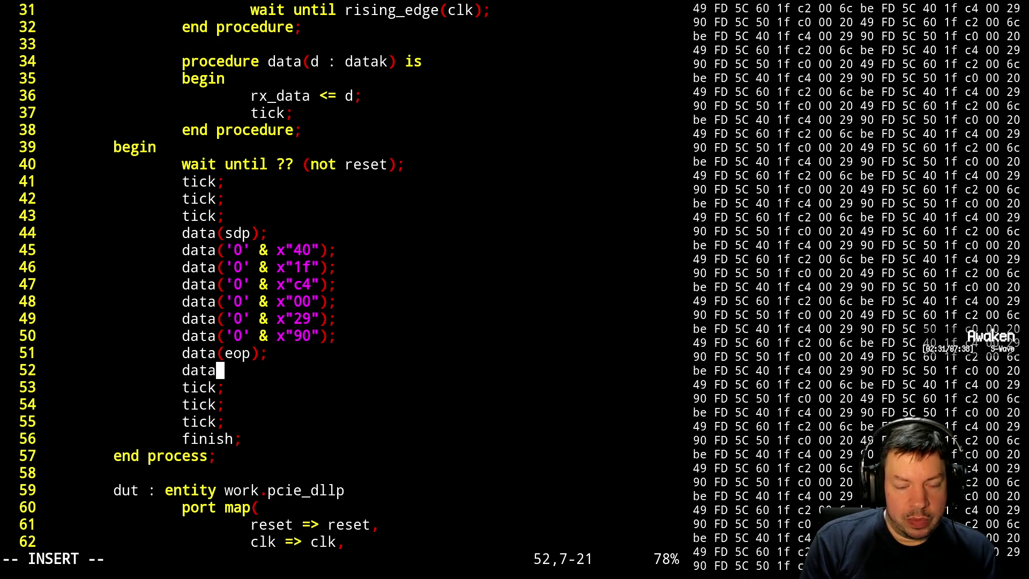
{"action": "type", "text": "sdp);"}
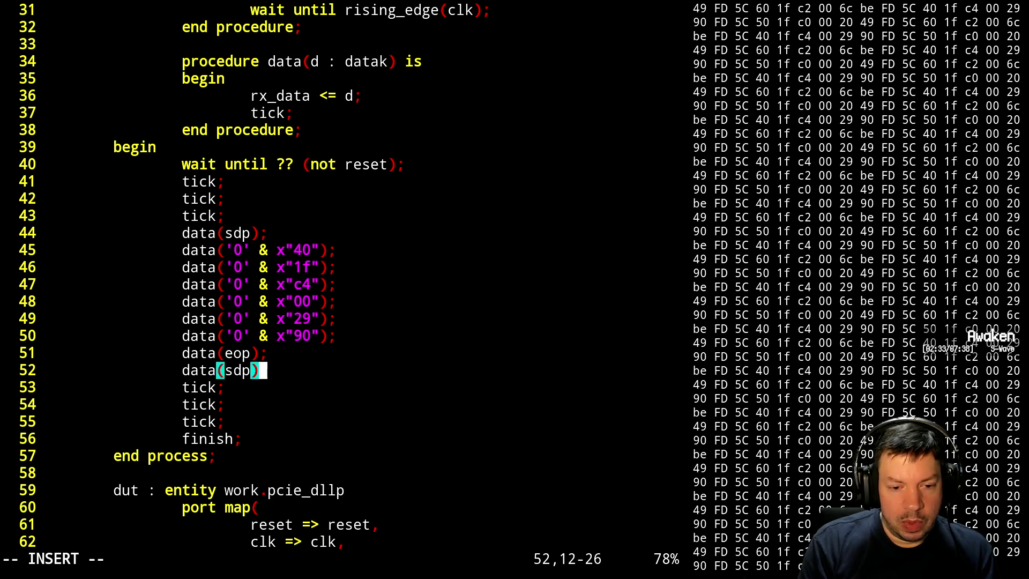
{"action": "key", "text": "Return"}
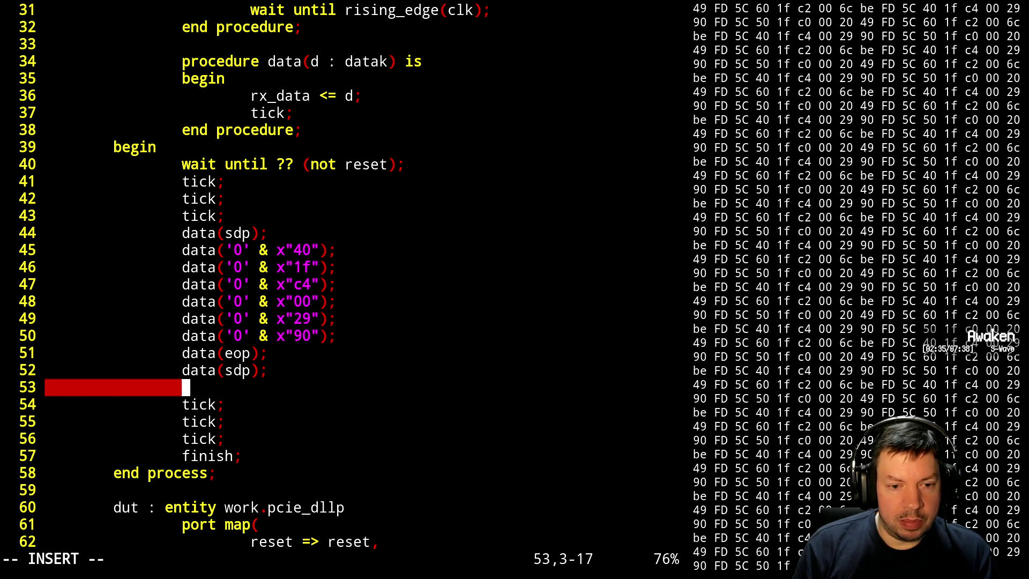
{"action": "key", "text": "Escape"}
{"action": "key", "text": "d"}
{"action": "key", "text": "d"}
{"action": "key", "text": "k"}
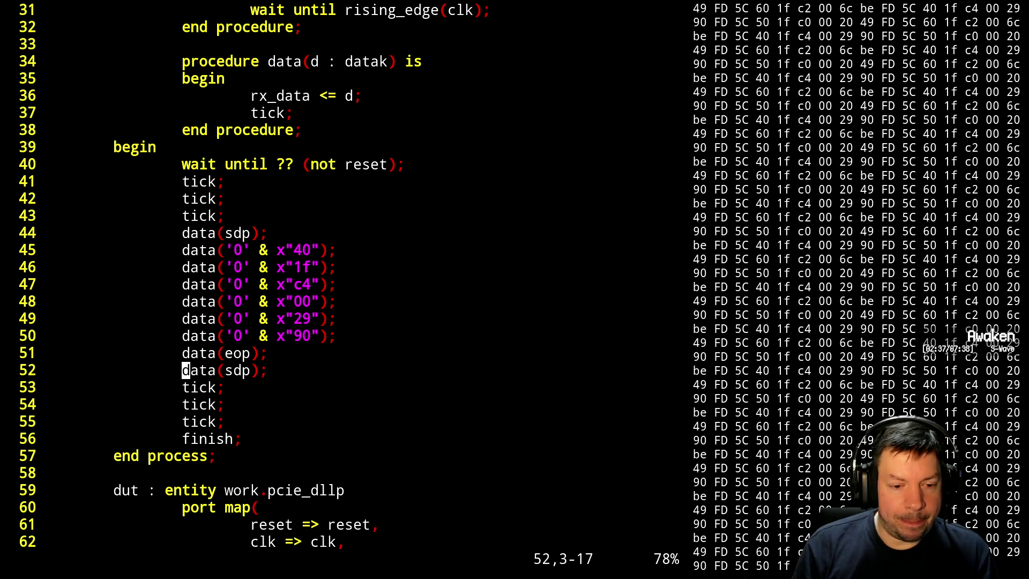
{"action": "key", "text": "d"}
{"action": "key", "text": "d"}
{"action": "key", "text": "k"}
{"action": "key", "text": "k"}
{"action": "key", "text": "k"}
{"action": "key", "text": "k"}
- Yank the eight-line DLLP sequence from line 44 and paste it twice to send three DLLPs
{"action": "key", "text": "shift+v"}
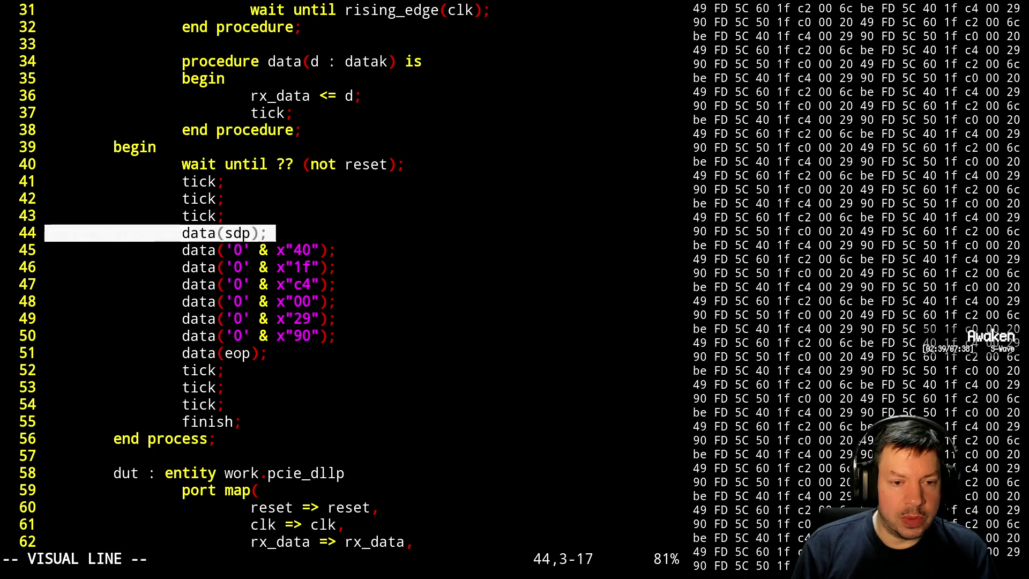
{"action": "key", "text": "j"}
{"action": "key", "text": "j"}
{"action": "key", "text": "j"}
{"action": "key", "text": "j"}
{"action": "key", "text": "j"}
{"action": "key", "text": "j"}
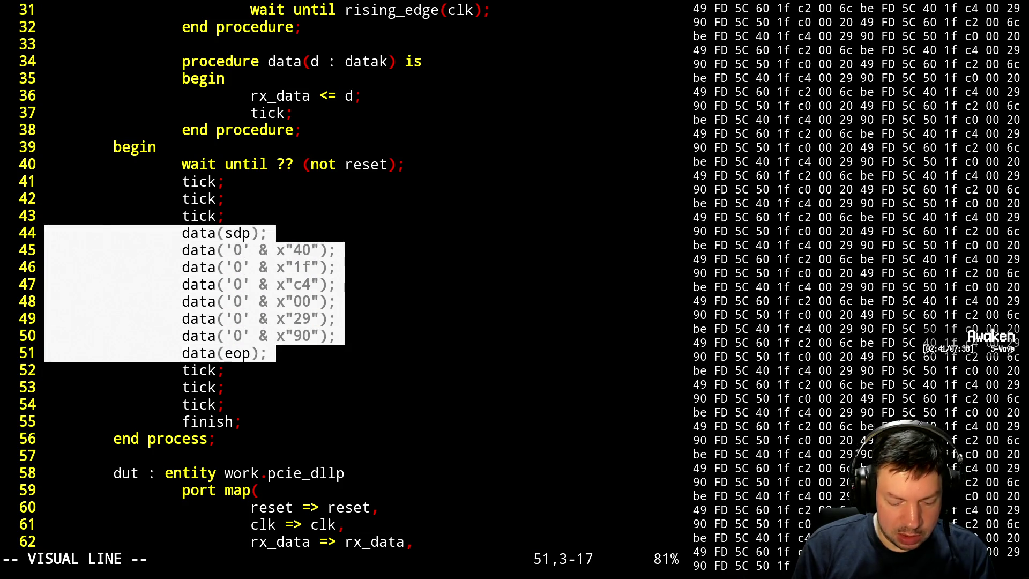
{"action": "key", "text": "y"}
{"action": "key", "text": "shift+p"}
{"action": "key", "text": "shift+p"}
{"action": "key", "text": "j"}
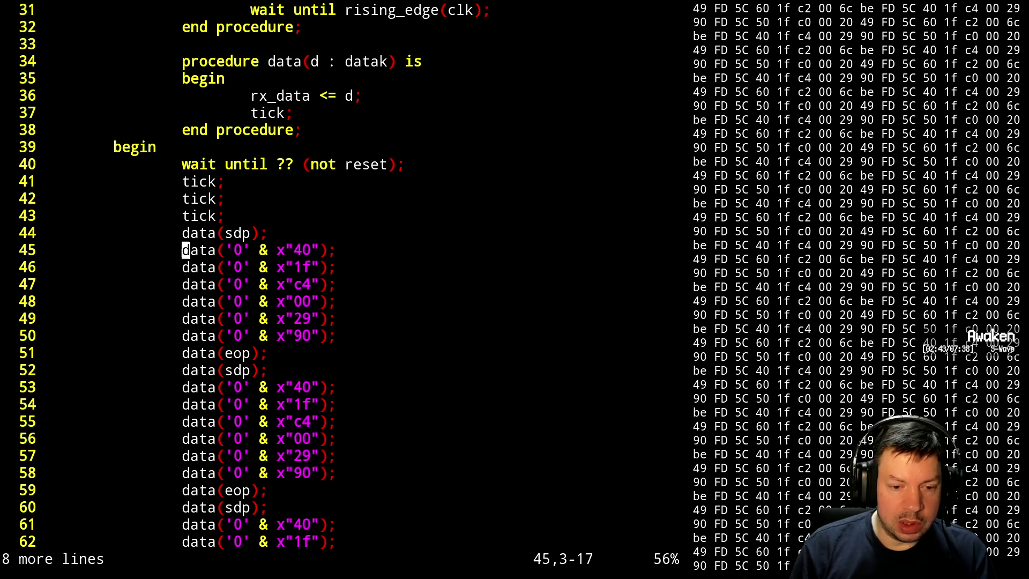
- Change the second DLLP's first byte from 40 to 50
{"action": "key", "text": "j"}
{"action": "key", "text": "j"}
{"action": "key", "text": "j"}
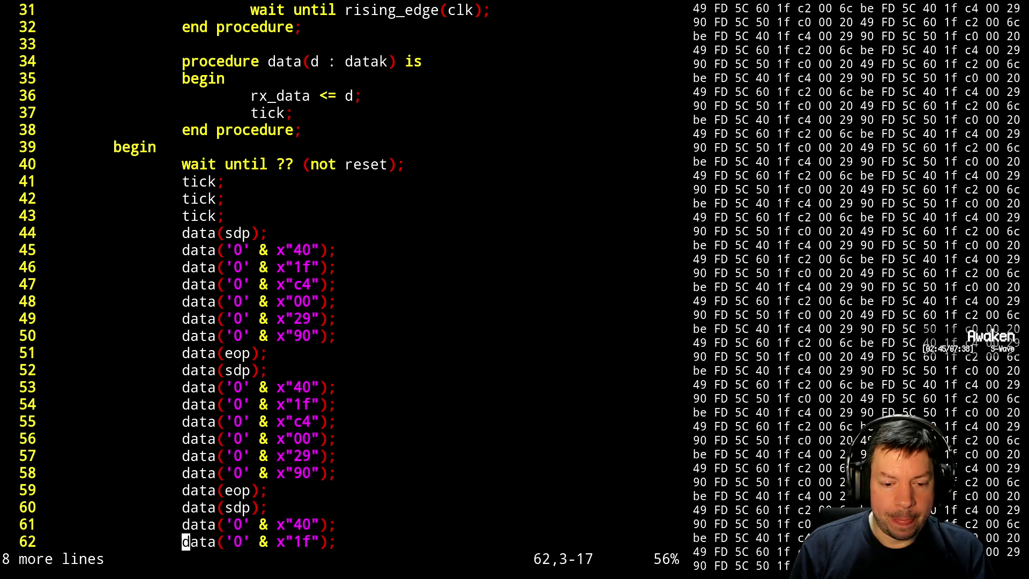
{"action": "key", "text": "j"}
{"action": "key", "text": "j"}
{"action": "key", "text": "k"}
{"action": "key", "text": "k"}
{"action": "key", "text": "k"}
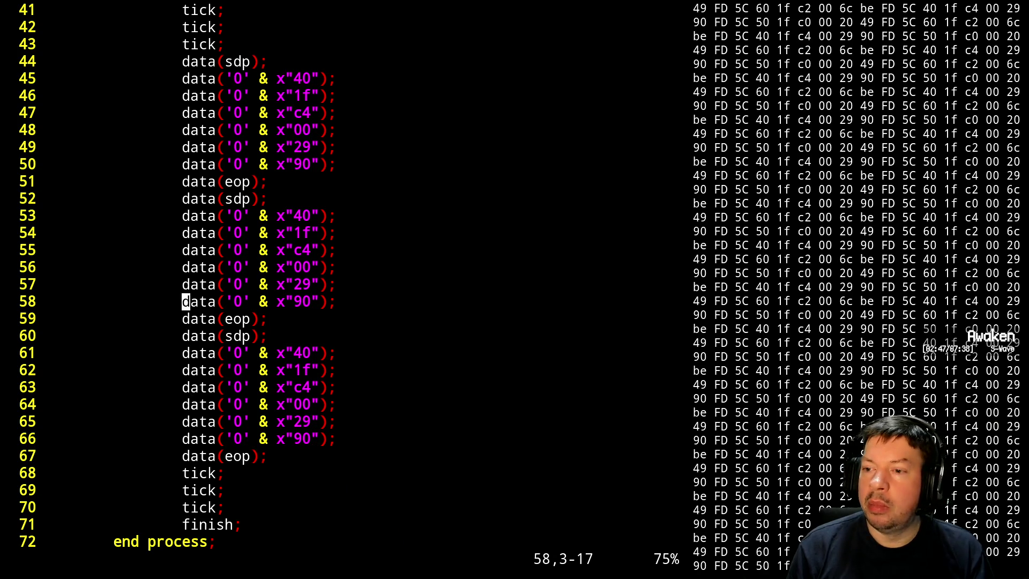
{"action": "key", "text": "k"}
{"action": "key", "text": "l"}
{"action": "key", "text": "w"}
{"action": "key", "text": "w"}
{"action": "key", "text": "w"}
{"action": "key", "text": "w"}
{"action": "key", "text": "w"}
{"action": "key", "text": "r"}
{"action": "key", "text": "5"}
- Change the second DLLP's c4 byte to c0 and its final 90 byte to 49
{"action": "key", "text": "j"}
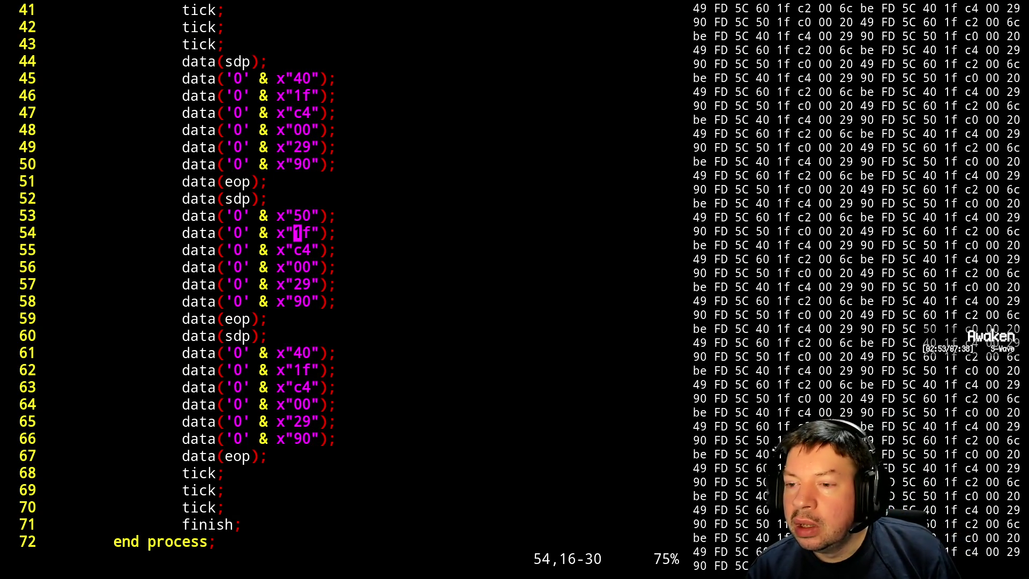
{"action": "key", "text": "j"}
{"action": "key", "text": "l"}
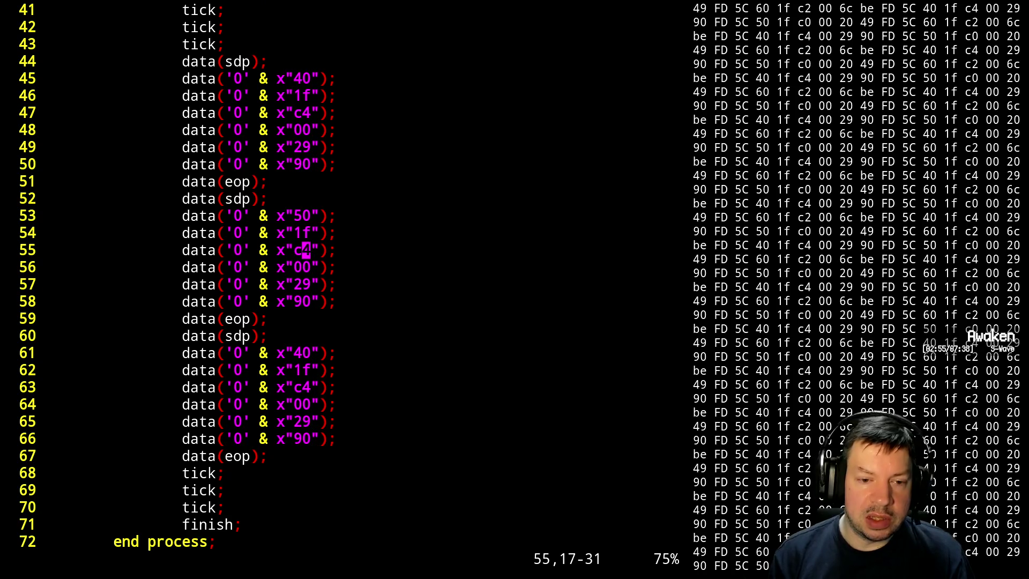
{"action": "key", "text": "r"}
{"action": "key", "text": "0"}
{"action": "key", "text": "j"}
{"action": "key", "text": "j"}
{"action": "key", "text": "h"}
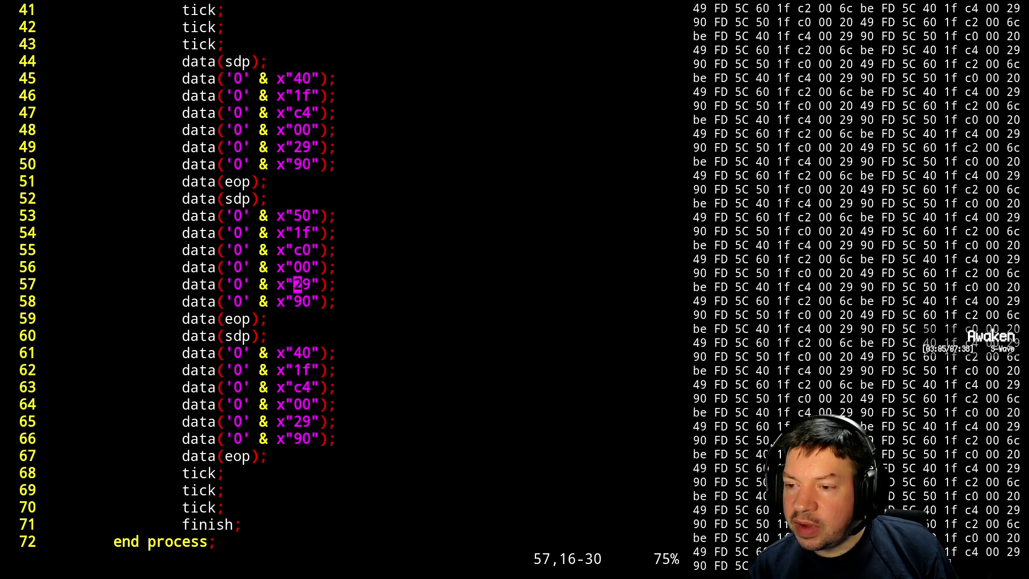
{"action": "key", "text": "l"}
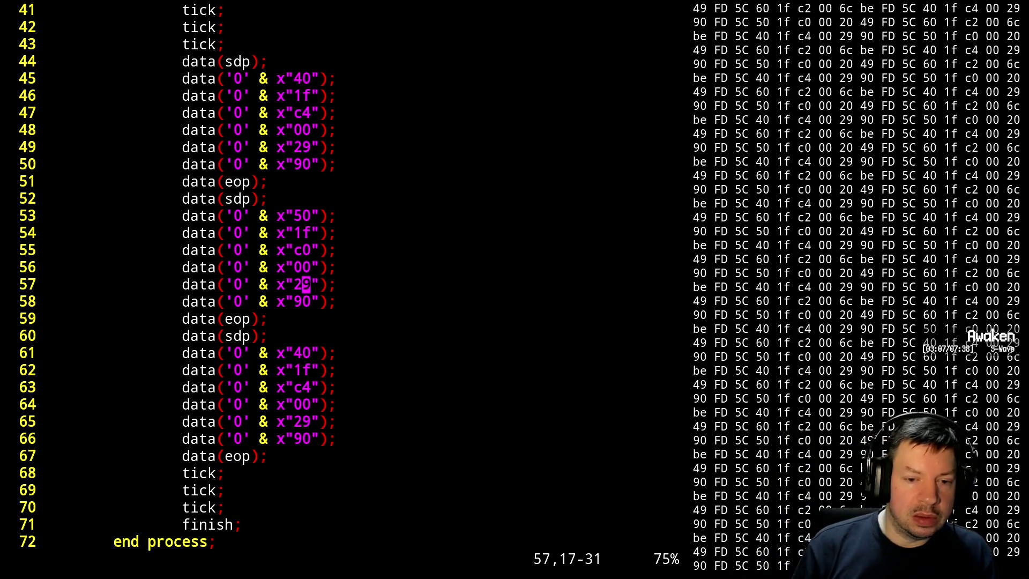
{"action": "type", "text": "0"}
{"action": "key", "text": "j"}
{"action": "key", "text": "h"}
{"action": "type", "text": "3"}
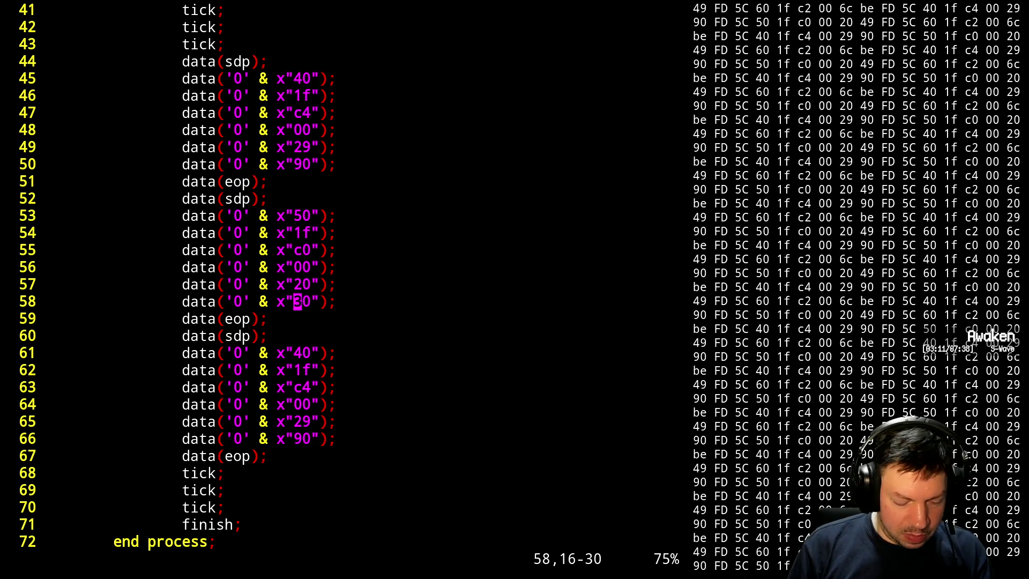
{"action": "type", "text": "cw49"}
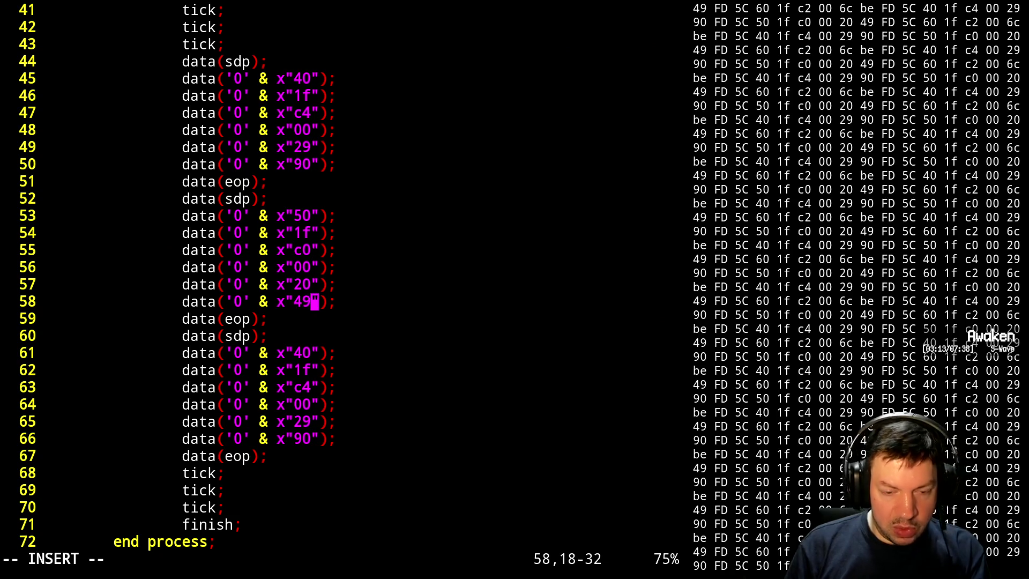
{"action": "key", "text": "Escape"}
- Change the third DLLP's bytes on lines 61 and 63 to x"60" and x"c2"
{"action": "key", "text": "j"}
{"action": "key", "text": "j"}
{"action": "key", "text": "j"}
{"action": "key", "text": "h"}
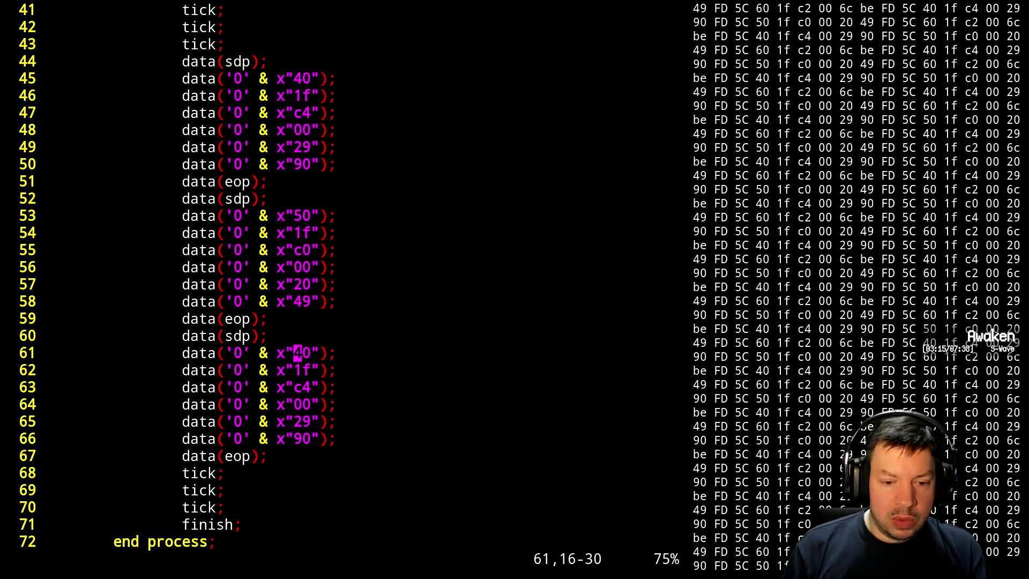
{"action": "key", "text": "r"}
{"action": "key", "text": "6"}
{"action": "key", "text": "j"}
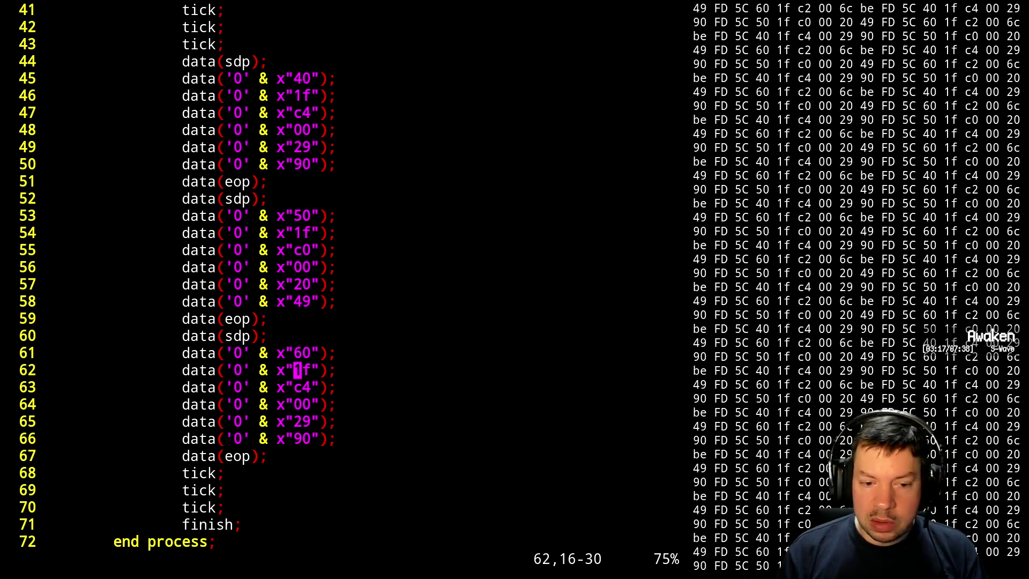
{"action": "key", "text": "j"}
{"action": "key", "text": "k"}
{"action": "key", "text": "j"}
{"action": "key", "text": "l"}
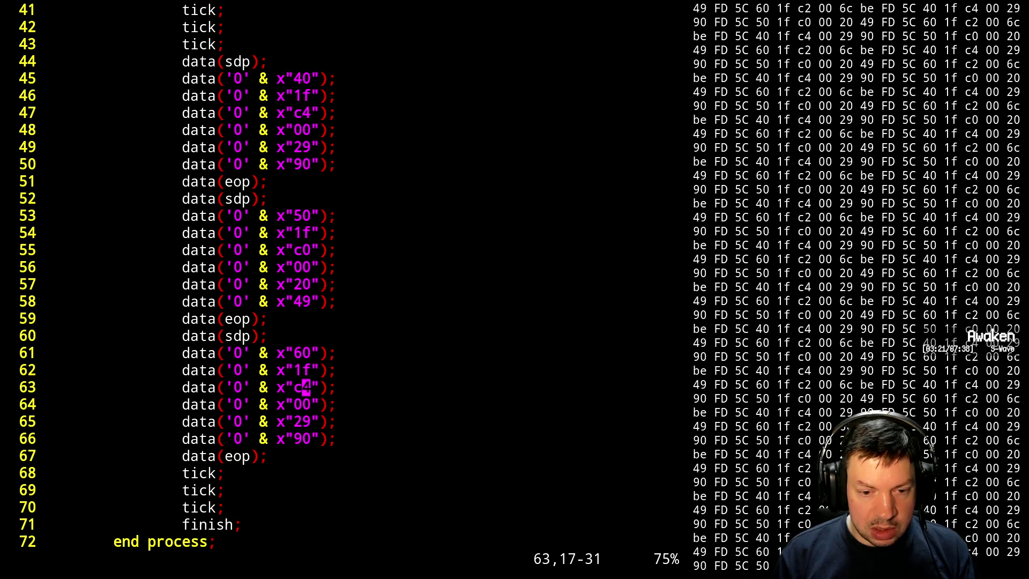
{"action": "key", "text": "r"}
{"action": "key", "text": "2"}
- Change lines 65 and 66 of the third DLLP to x"6c" and x"be"
{"action": "key", "text": "j"}
{"action": "key", "text": "j"}
{"action": "key", "text": "h"}
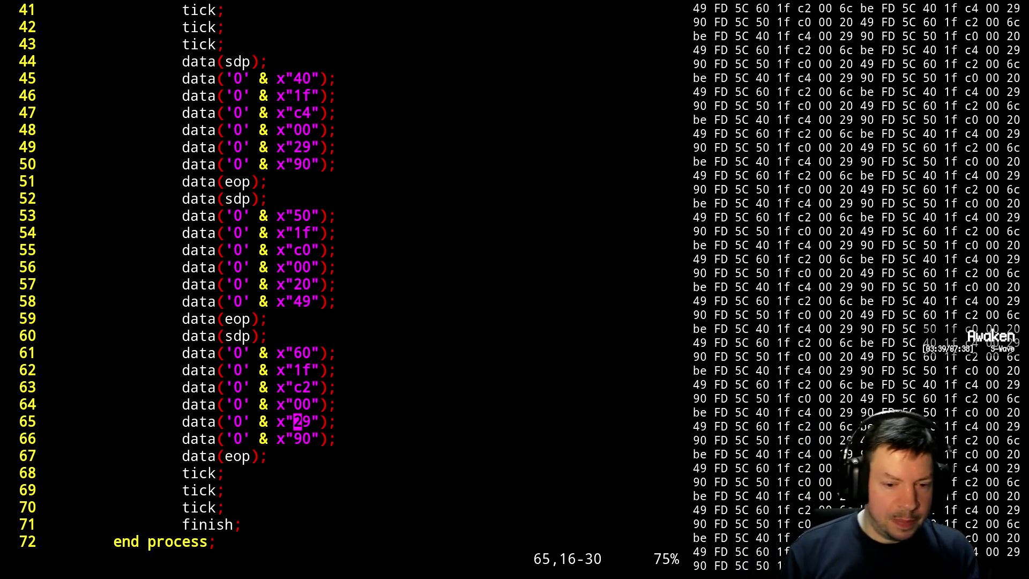
{"action": "type", "text": "cw6c"}
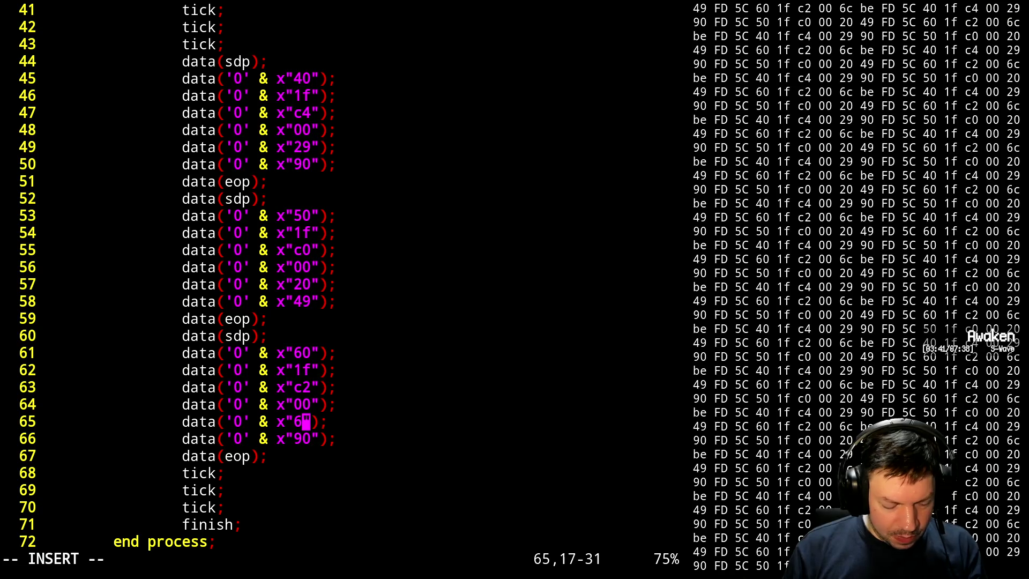
{"action": "key", "text": "Escape"}
{"action": "key", "text": "j"}
{"action": "type", "text": "h"}
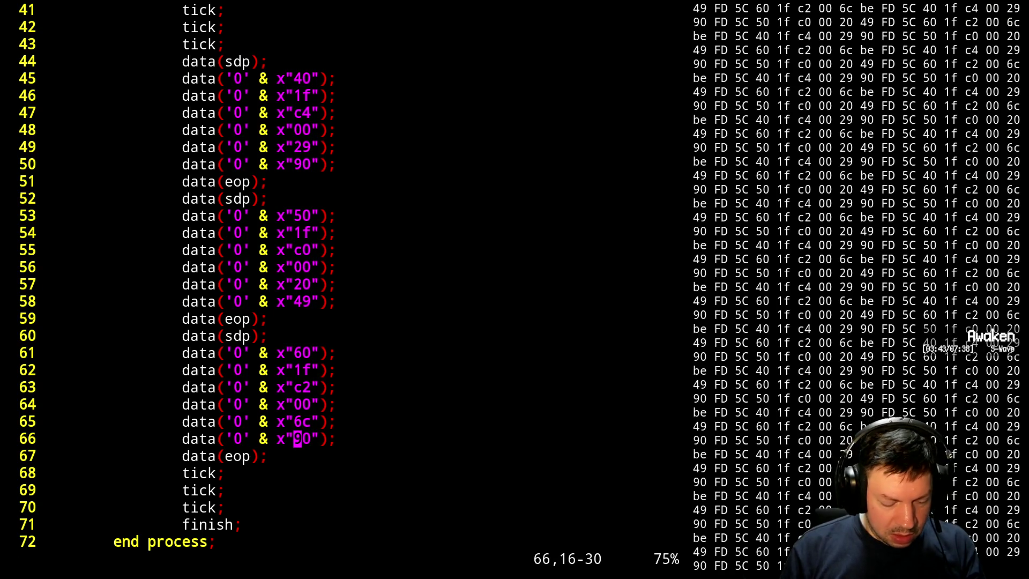
{"action": "type", "text": "cwbe"}
{"action": "key", "text": "Escape"}
- Save and quit with :x, rerun ./sim.sh, and reload the waveform in GTKWave
{"action": "type", "text": ":x"}
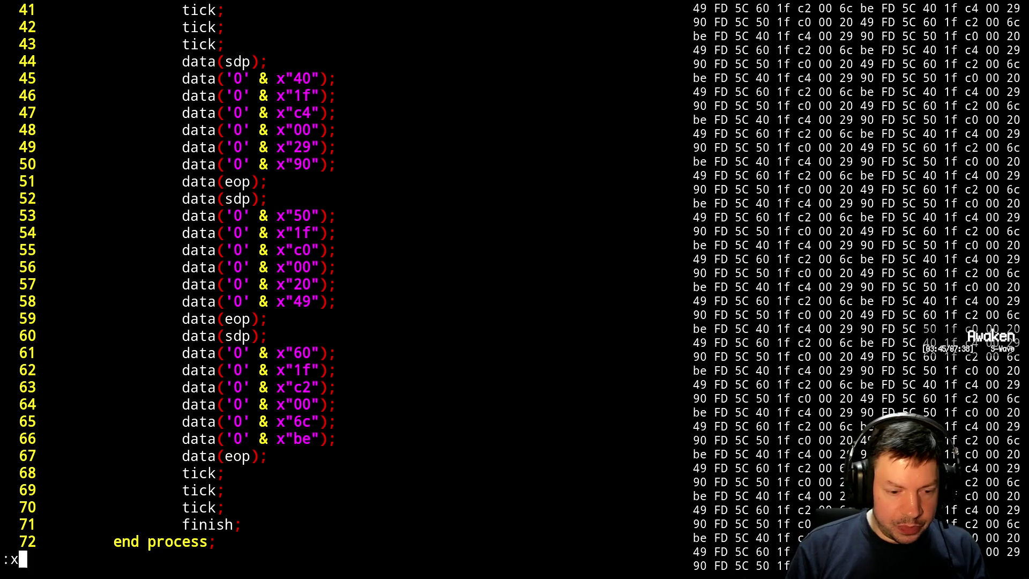
{"action": "key", "text": "Return"}
{"action": "type", "text": "./s"}
{"action": "key", "text": "Tab"}
{"action": "key", "text": "Return"}
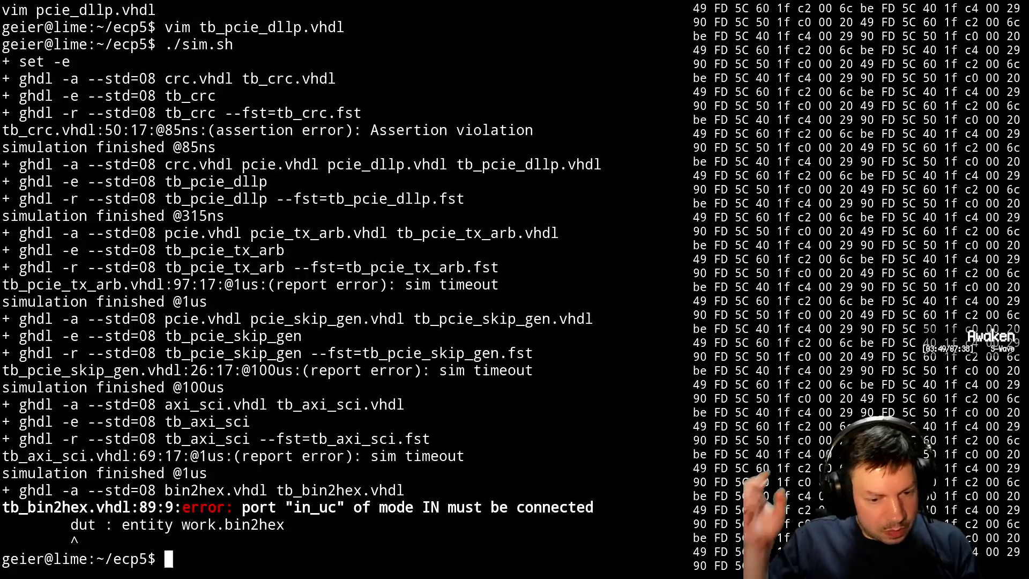
{"action": "key", "text": "alt+Tab"}
{"action": "key", "text": "ctrl+shift+r"}
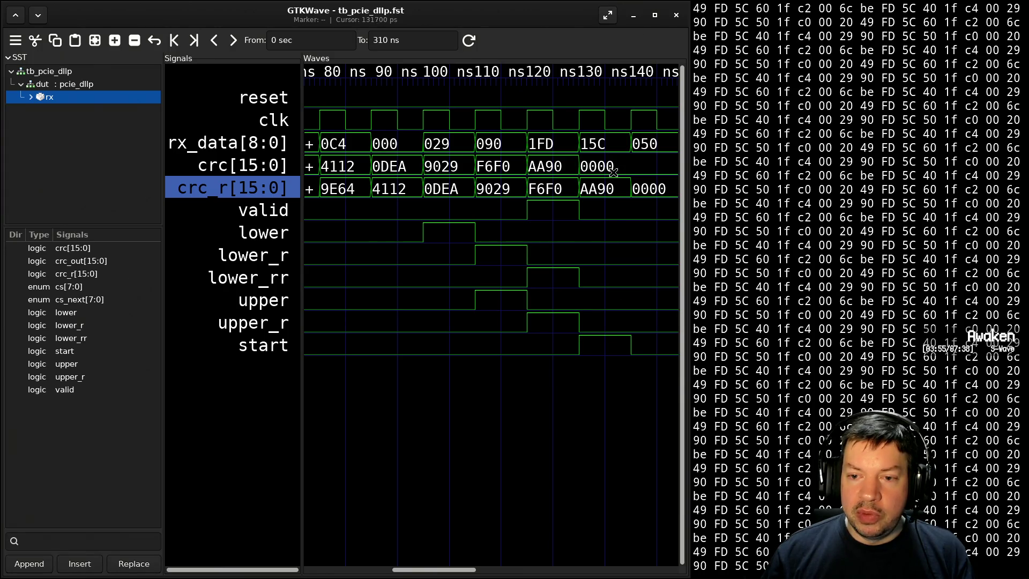
- Scroll past 270 ns to inspect the 060 01F 0C2 000 06C 0BE packet, then return to the terminal
{"action": "scroll", "coordinate": [605, 338], "scroll_direction": "down", "scroll_amount": 1, "text": "ctrl"}
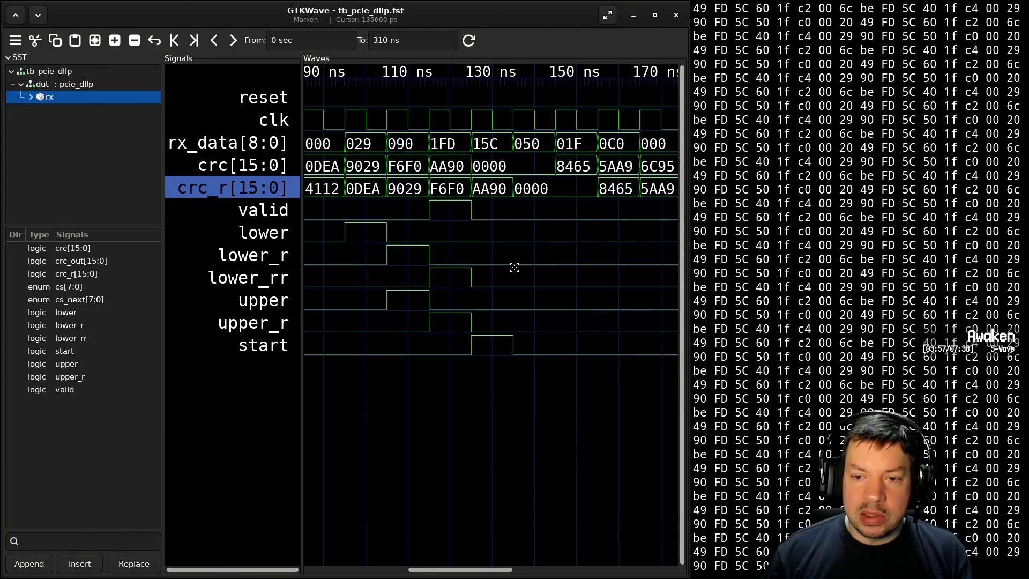
{"action": "scroll", "coordinate": [511, 275], "scroll_direction": "down", "scroll_amount": 1, "text": "ctrl"}
{"action": "scroll", "coordinate": [509, 275], "scroll_direction": "down", "scroll_amount": 1}
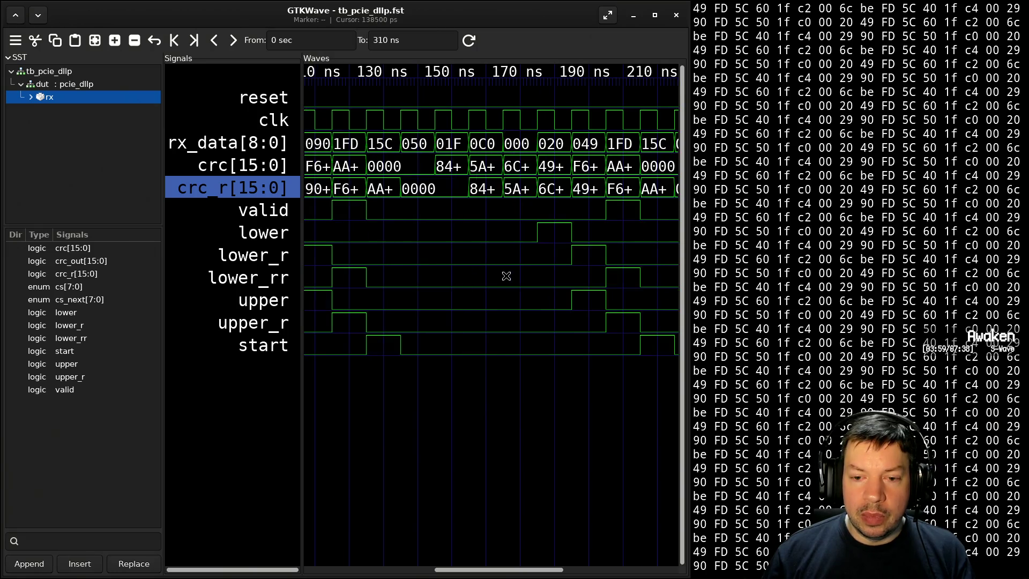
{"action": "scroll", "coordinate": [506, 275], "scroll_direction": "down", "scroll_amount": 1}
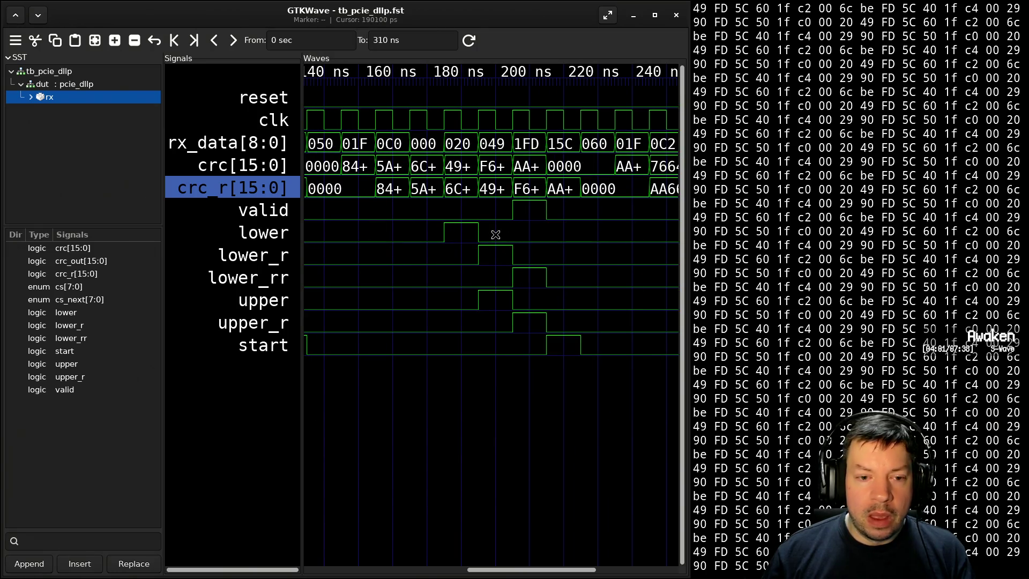
{"action": "scroll", "coordinate": [533, 245], "scroll_direction": "down", "scroll_amount": 2}
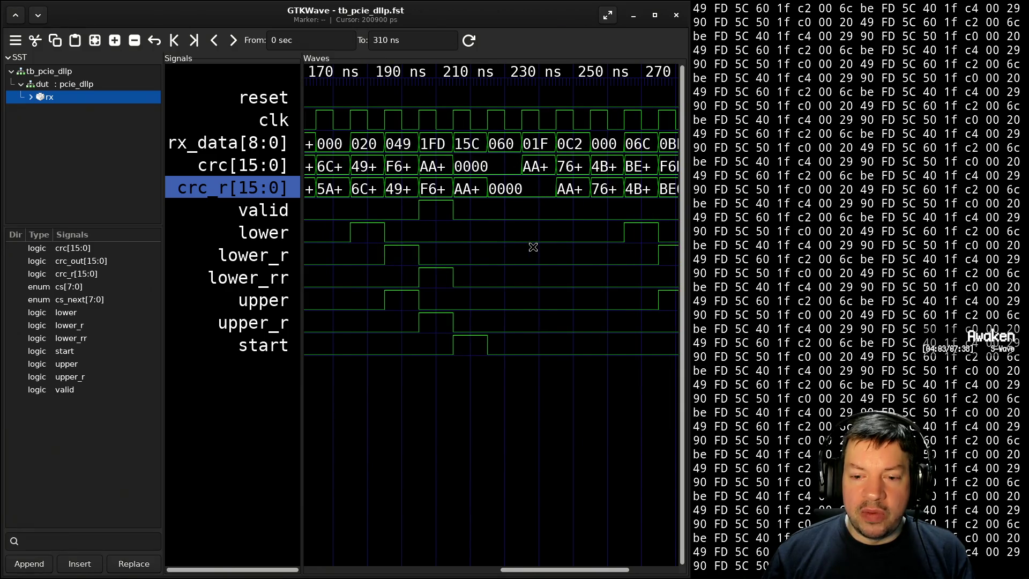
{"action": "scroll", "coordinate": [573, 220], "scroll_direction": "down", "scroll_amount": 1}
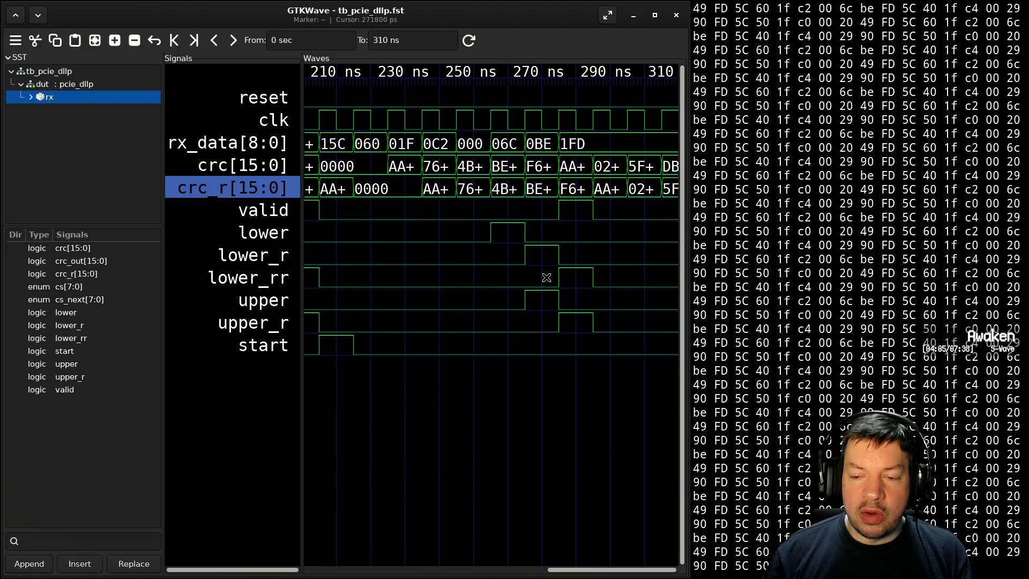
{"action": "key", "text": "alt+Tab"}
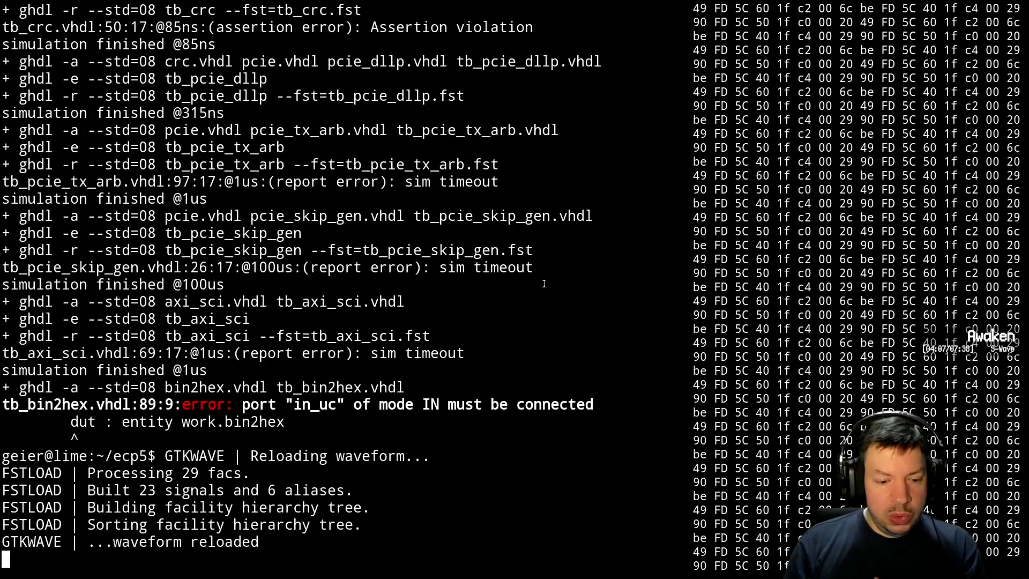
- Reopen tb_pcie_dllp.vhdl in Vim and go to line 60, where the third DLLP starts
{"action": "key", "text": "Return"}
{"action": "key", "text": "Up"}
{"action": "key", "text": "Up"}
{"action": "key", "text": "Return"}
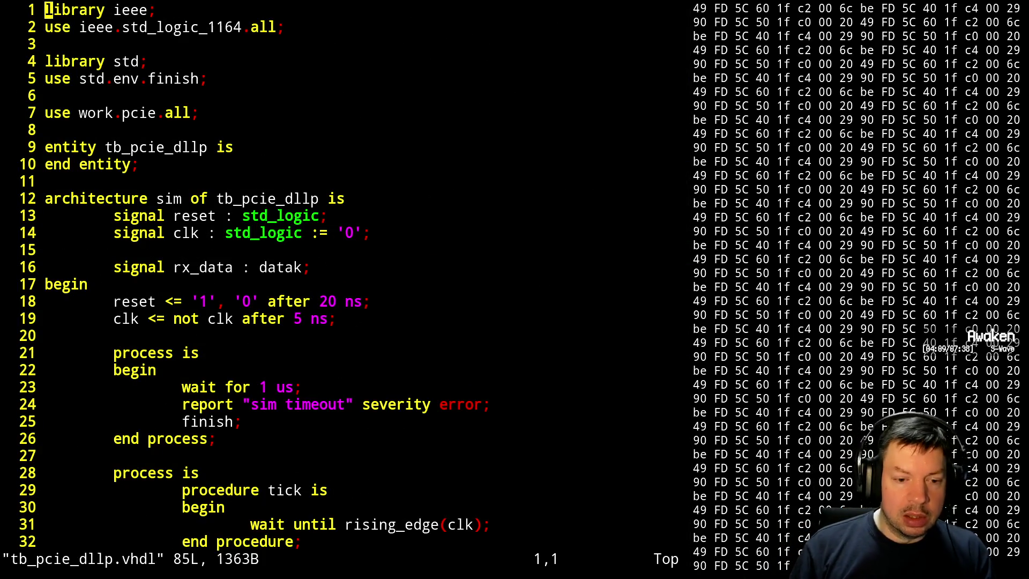
{"action": "key", "text": "ctrl+f"}
{"action": "key", "text": "j"}
{"action": "key", "text": "j"}
{"action": "key", "text": "j"}
{"action": "key", "text": "j"}
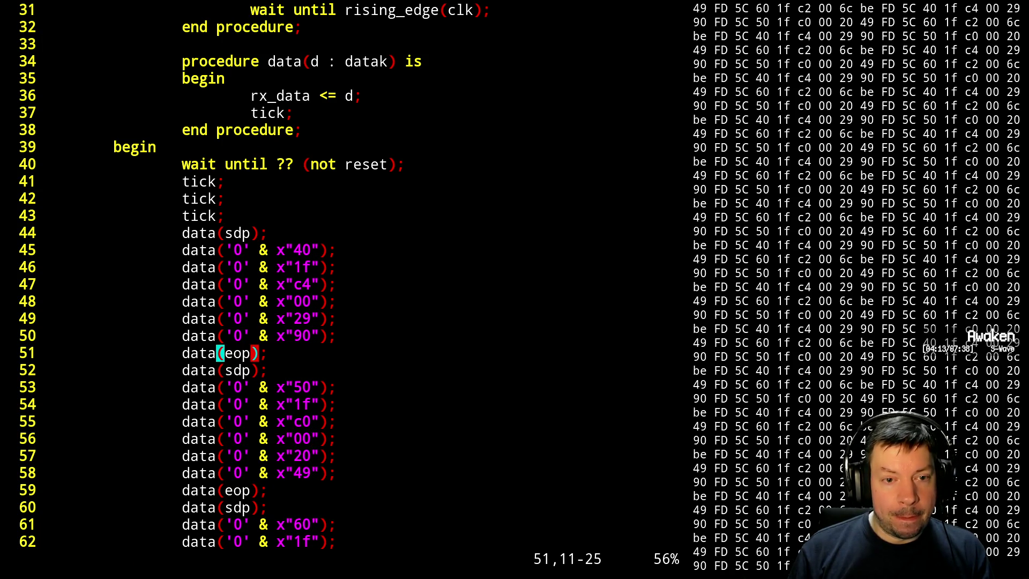
{"action": "key", "text": "ctrl+b"}
{"action": "key", "text": "ctrl+f"}
{"action": "key", "text": "j"}
{"action": "key", "text": "j"}
{"action": "key", "text": "j"}
{"action": "key", "text": "j"}
{"action": "key", "text": "j"}
{"action": "key", "text": "j"}
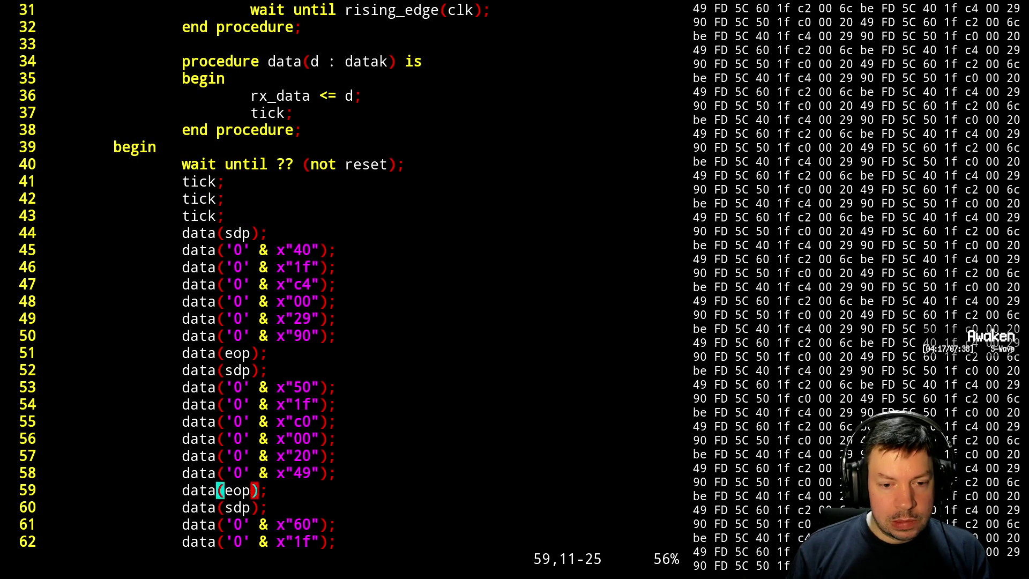
{"action": "key", "text": "k"}
{"action": "key", "text": "k"}
{"action": "key", "text": "k"}
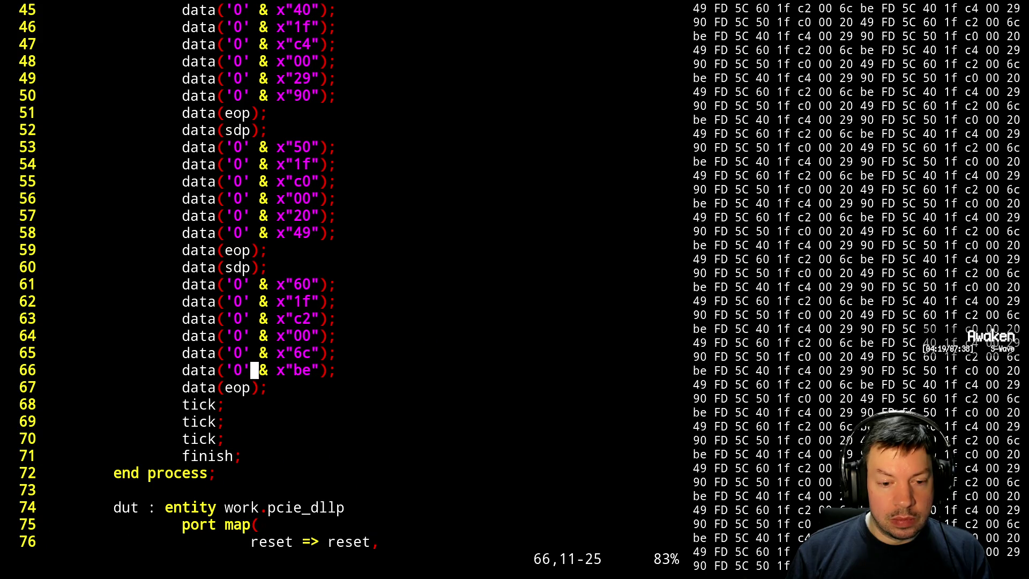
{"action": "key", "text": "k"}
{"action": "key", "text": "k"}
{"action": "key", "text": "j"}
{"action": "key", "text": "j"}
- Duplicate the third DLLP's eight lines and add an '-- invalid checksum' comment line
{"action": "key", "text": "shift+v"}
{"action": "key", "text": "j"}
{"action": "key", "text": "j"}
{"action": "key", "text": "j"}
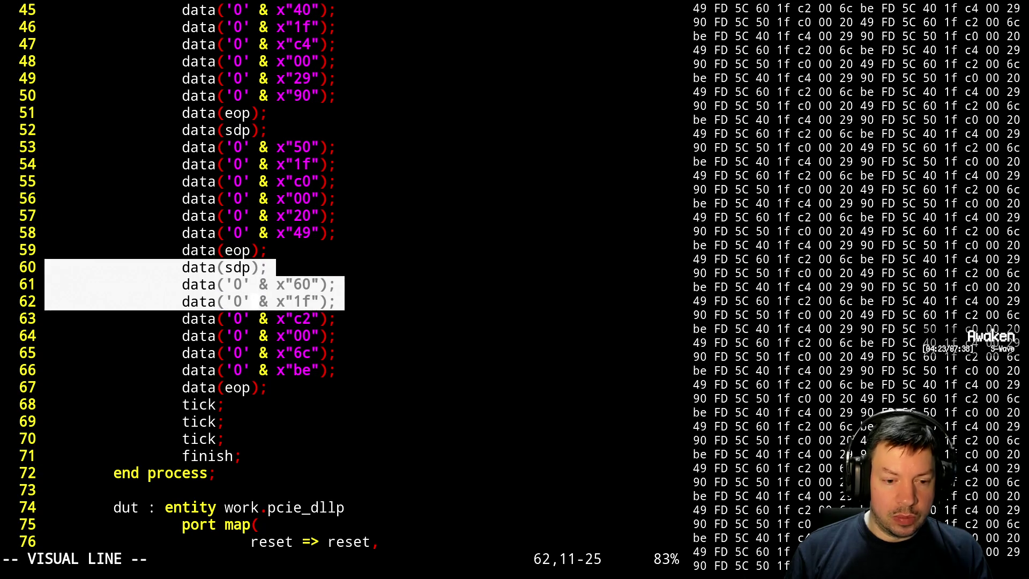
{"action": "key", "text": "j"}
{"action": "key", "text": "y"}
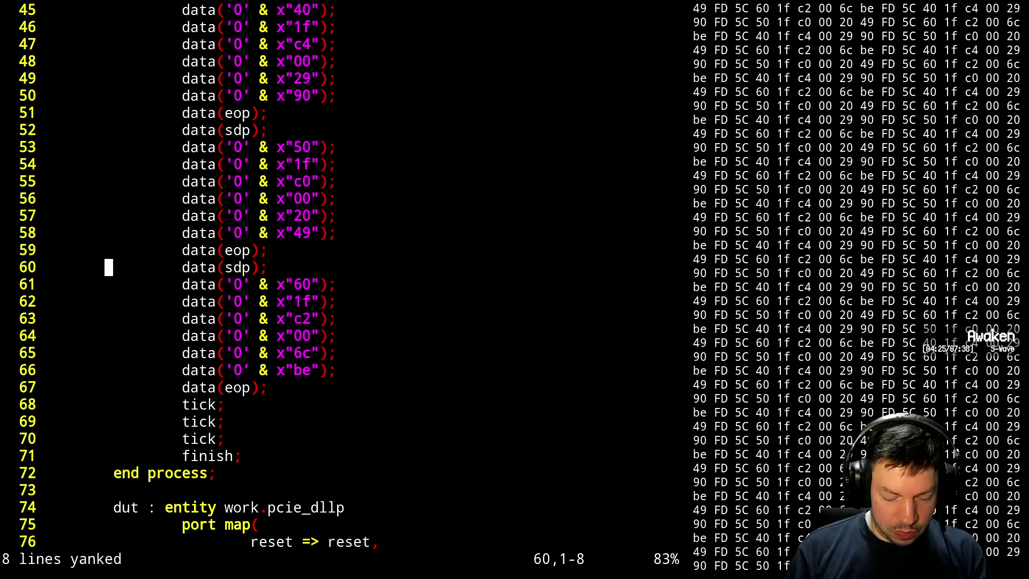
{"action": "key", "text": "P"}
{"action": "key", "text": "j"}
{"action": "type", "text": "6j"}
{"action": "type", "text": "o-- invalid c"}
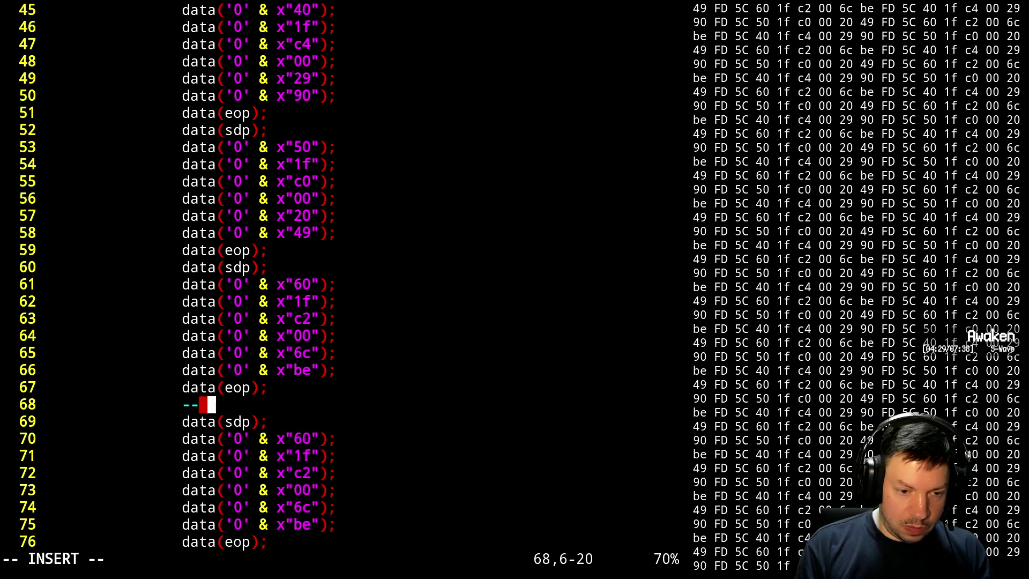
{"action": "type", "text": "hecksum"}
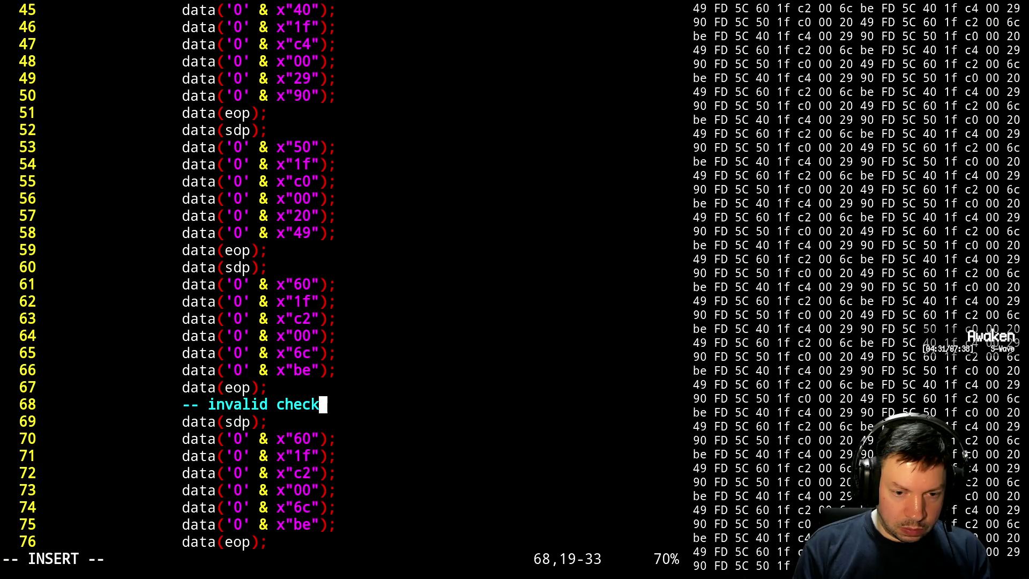
{"action": "key", "text": "Escape"}
- Change the copied packet's last two bytes, 6c and be, to 00 and 00
{"action": "key", "text": "j"}
{"action": "key", "text": "j"}
{"action": "key", "text": "j"}
{"action": "key", "text": "j"}
{"action": "key", "text": "j"}
{"action": "key", "text": "j"}
{"action": "key", "text": "h"}
{"action": "key", "text": "h"}
{"action": "key", "text": "h"}
{"action": "key", "text": "h"}
{"action": "key", "text": "r"}
{"action": "key", "text": "0"}
{"action": "key", "text": "l"}
{"action": "key", "text": "r"}
{"action": "key", "text": "0"}
{"action": "key", "text": "j"}
{"action": "key", "text": "h"}
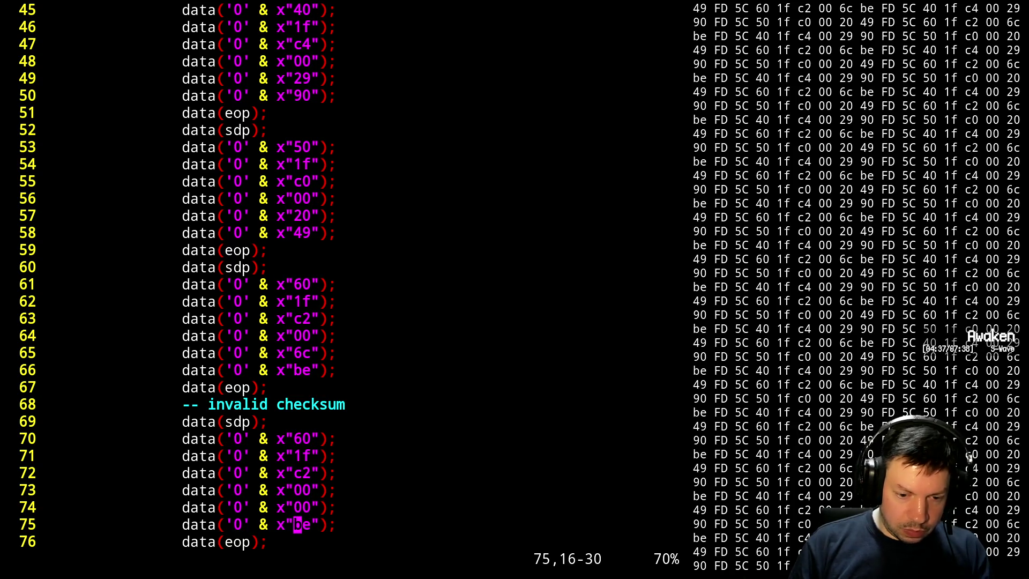
{"action": "key", "text": "r"}
{"action": "key", "text": "0"}
{"action": "key", "text": "l"}
{"action": "key", "text": "r"}
{"action": "key", "text": "0"}
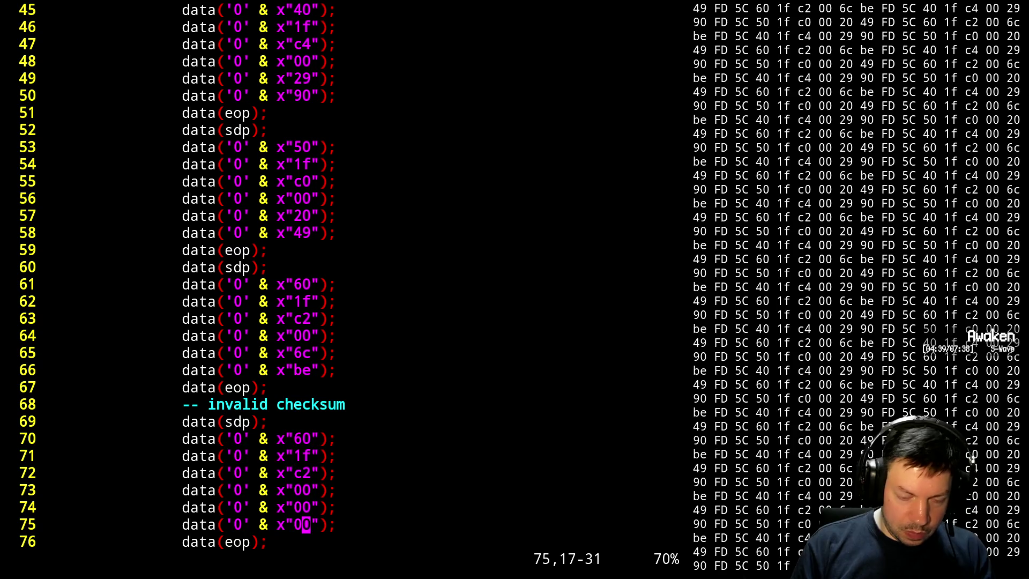
- Save the testbench with :w, suspend Vim, and recall ./sim.sh at the prompt
{"action": "type", "text": ":w"}
{"action": "key", "text": "Return"}
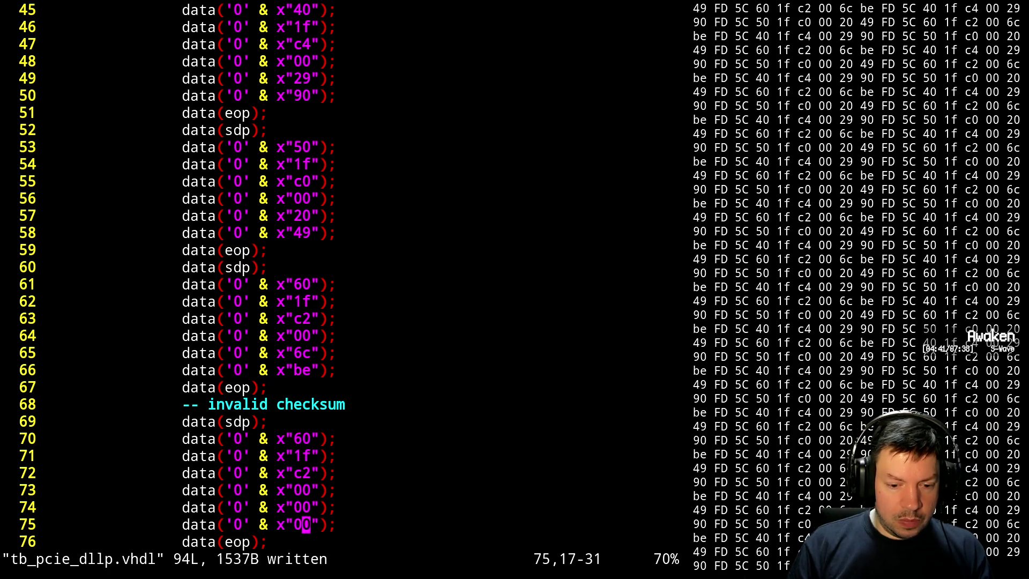
{"action": "key", "text": "ctrl+z"}
{"action": "key", "text": "Up"}
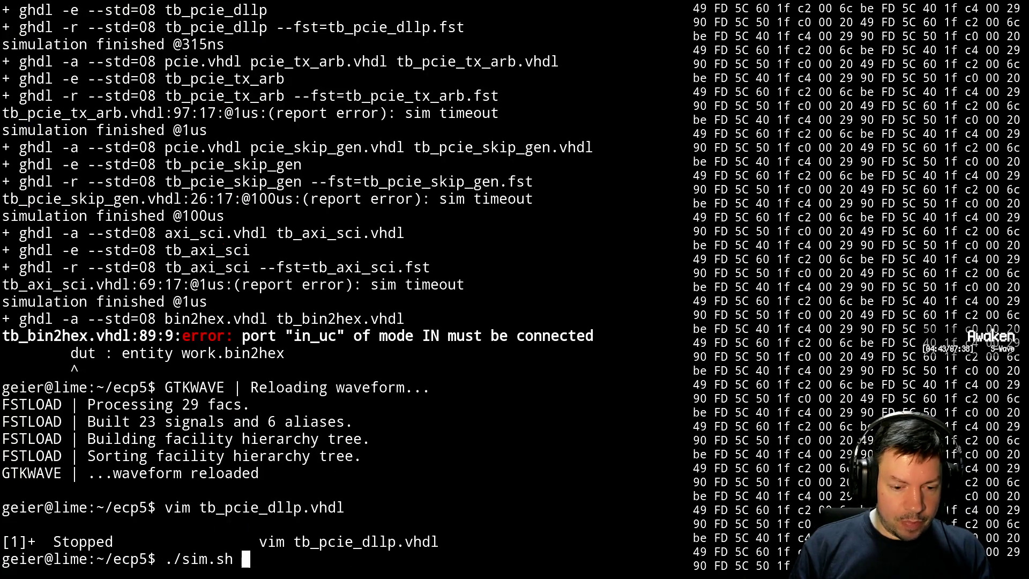
- Run the simulation and check 290–390 ns in the reloaded waveform, where valid stays low
{"action": "key", "text": "Return"}
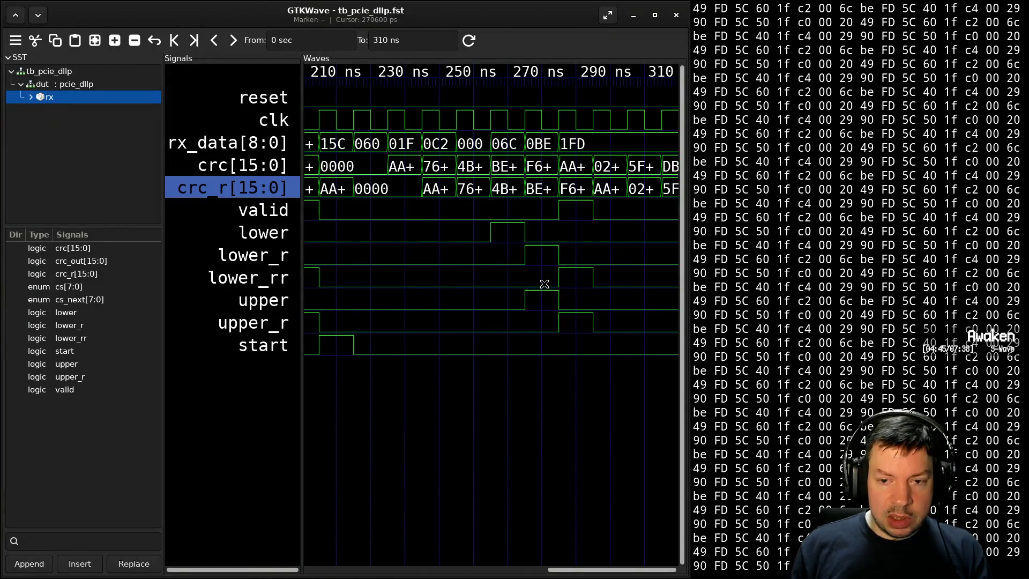
{"action": "scroll", "coordinate": [535, 289], "scroll_direction": "down", "scroll_amount": 2}
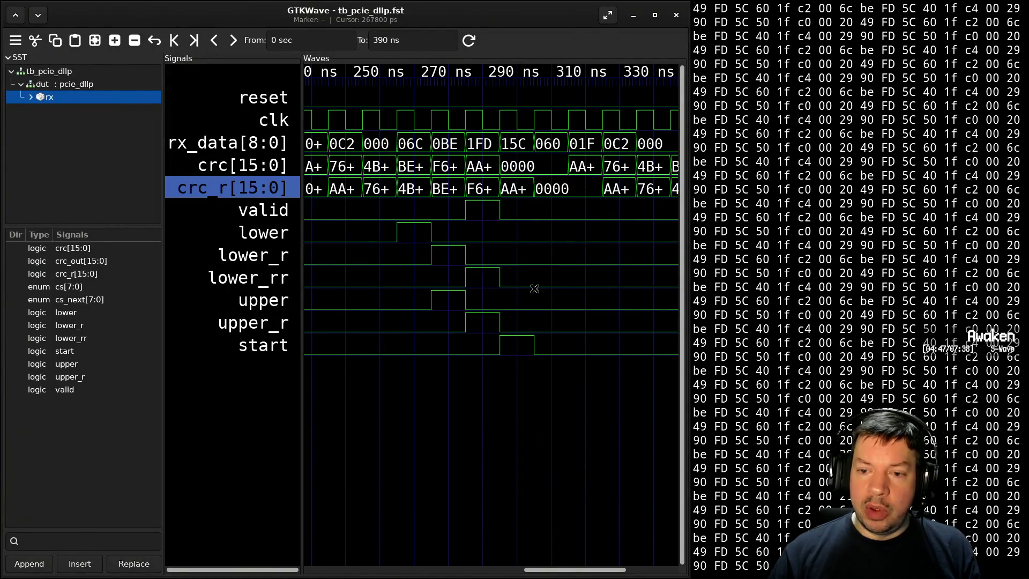
{"action": "scroll", "coordinate": [534, 288], "scroll_direction": "down", "scroll_amount": 4}
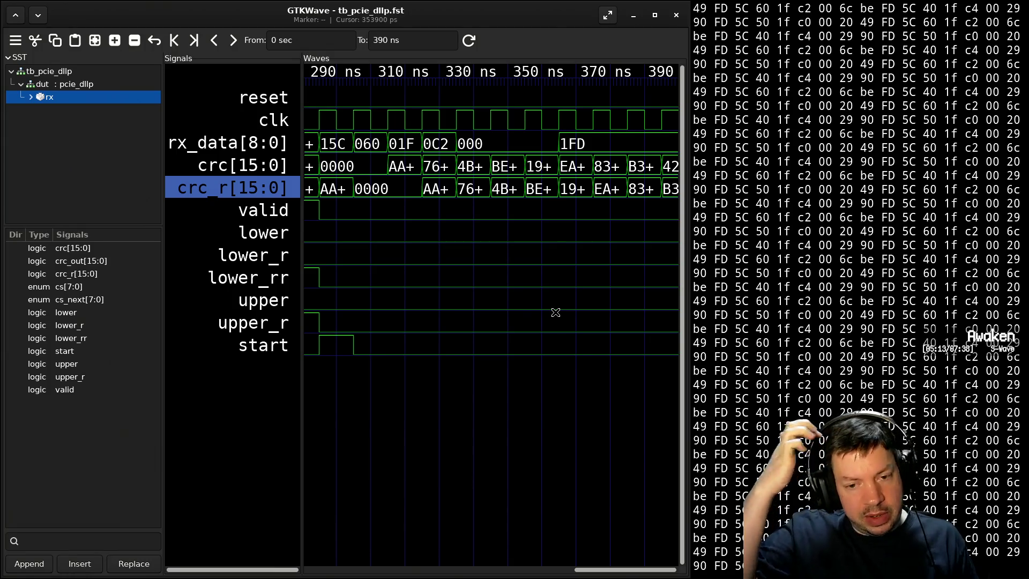
- Launch Firefox from the program launcher
{"action": "key", "text": "ctrl+t"}
{"action": "key", "text": "w"}
{"action": "key", "text": "ctrl+t"}
{"action": "key", "text": "exclam"}
{"action": "type", "text": "firefox"}
{"action": "key", "text": "Return"}
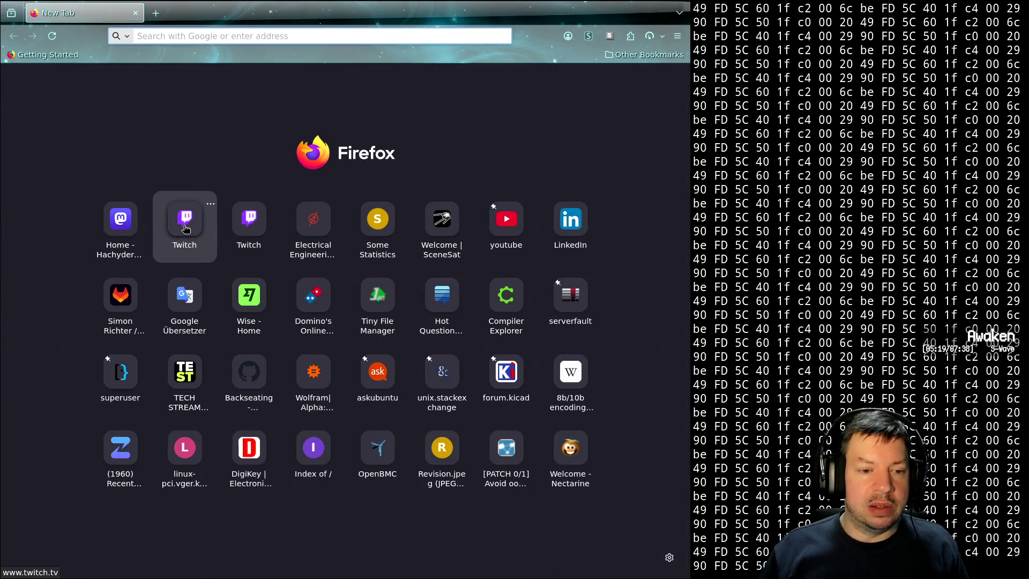
- Load the Twitch home page from Firefox's new-tab shortcuts
{"action": "middle_click", "coordinate": [185, 228]}
{"action": "middle_click", "coordinate": [252, 222]}
{"action": "key", "text": "Return"}
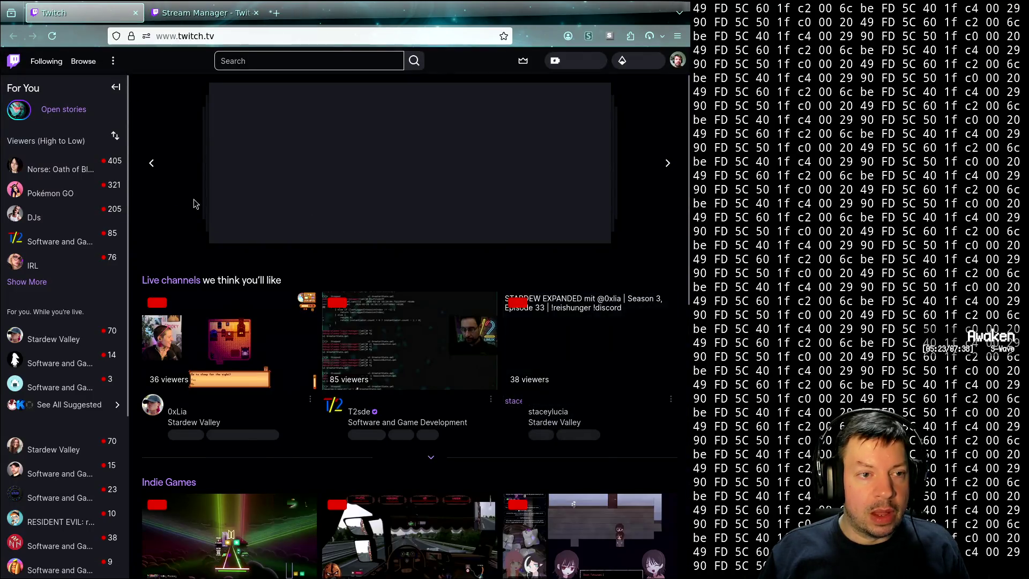
- Open two Suggested Collabs streams in new tabs and switch to the level-design stream
{"action": "mouse_move", "coordinate": [59, 239]}
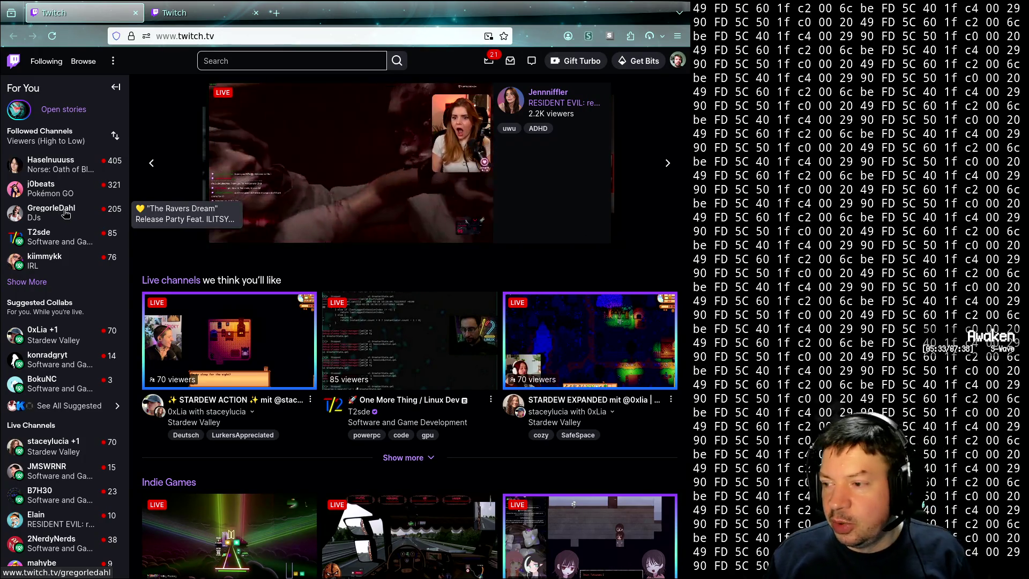
{"action": "mouse_move", "coordinate": [66, 266]}
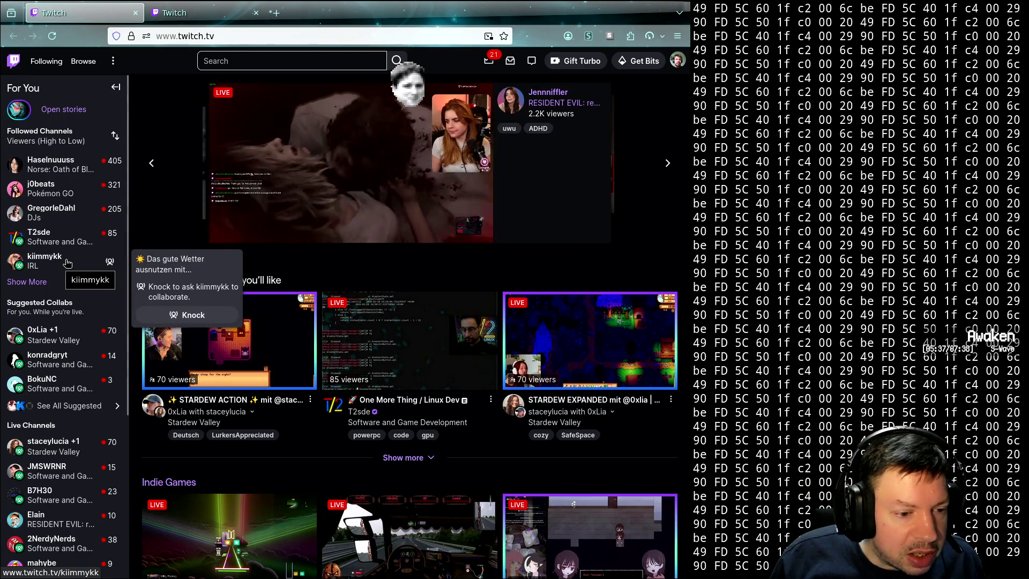
{"action": "mouse_move", "coordinate": [62, 342]}
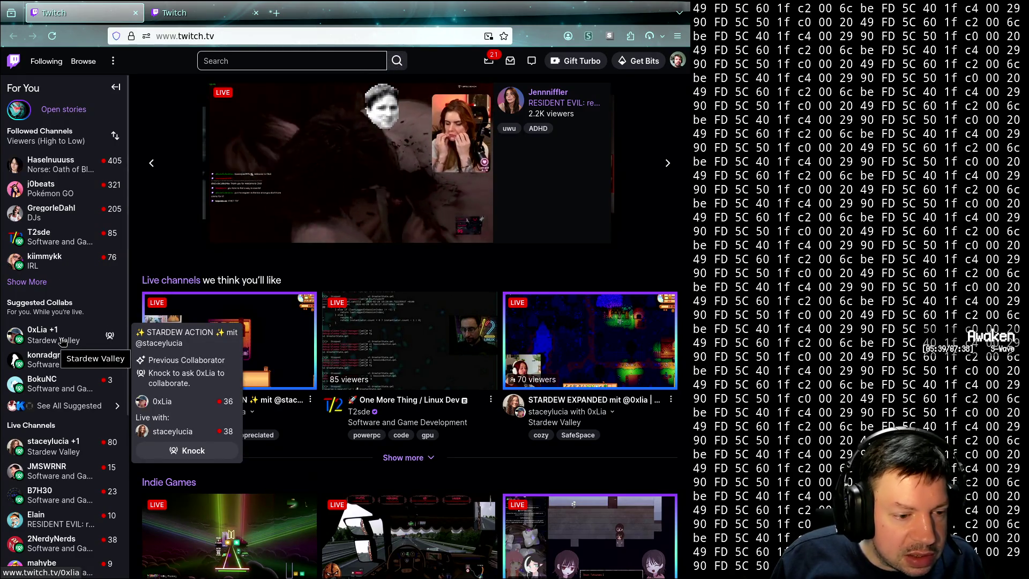
{"action": "mouse_move", "coordinate": [74, 380]}
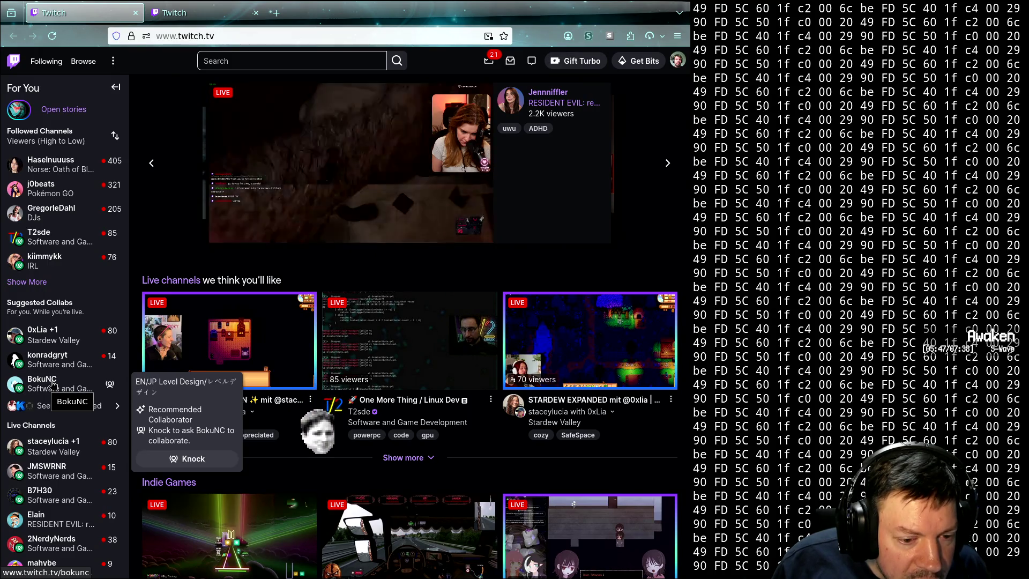
{"action": "middle_click", "coordinate": [54, 384]}
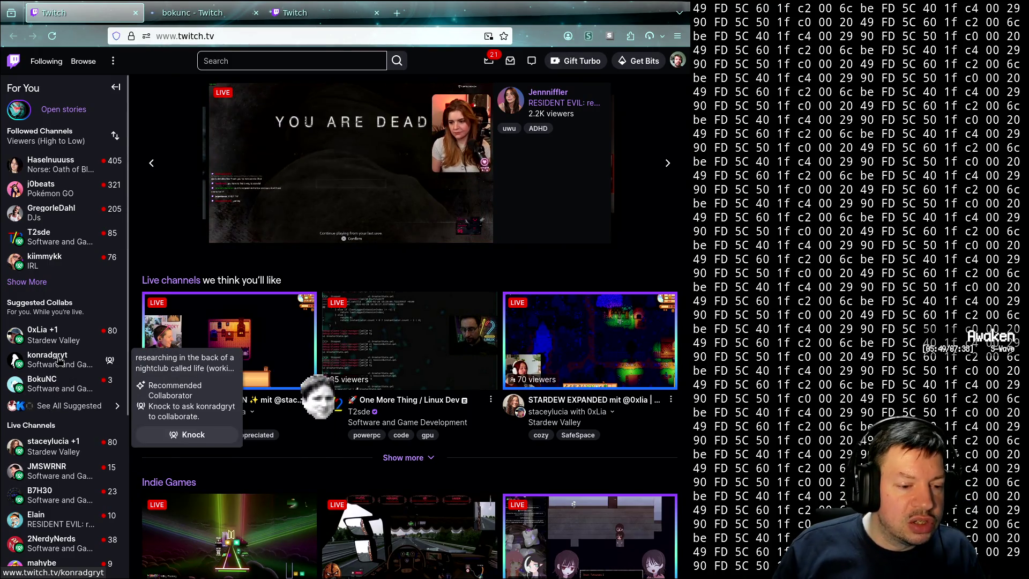
{"action": "middle_click", "coordinate": [54, 368]}
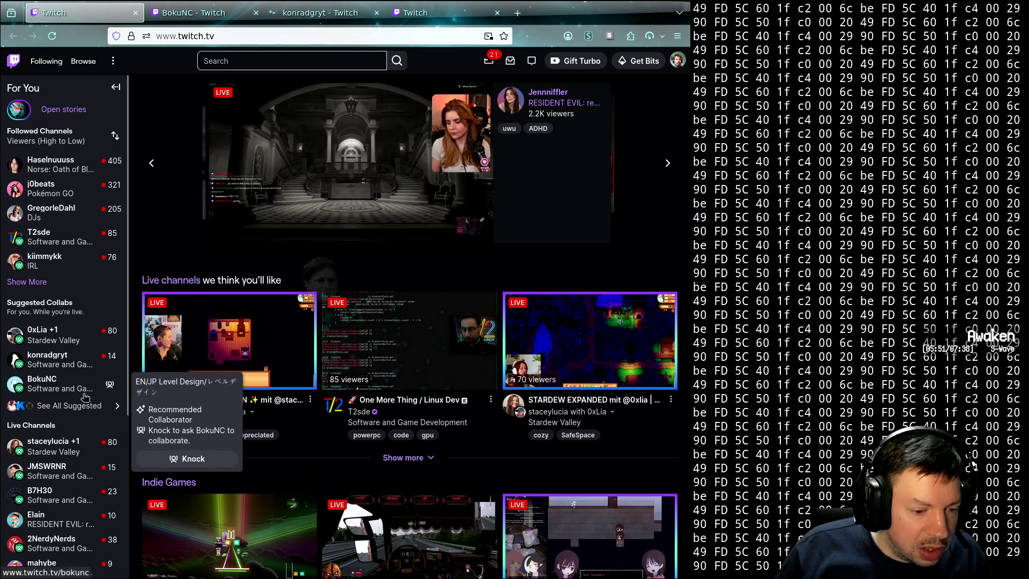
{"action": "mouse_move", "coordinate": [64, 348]}
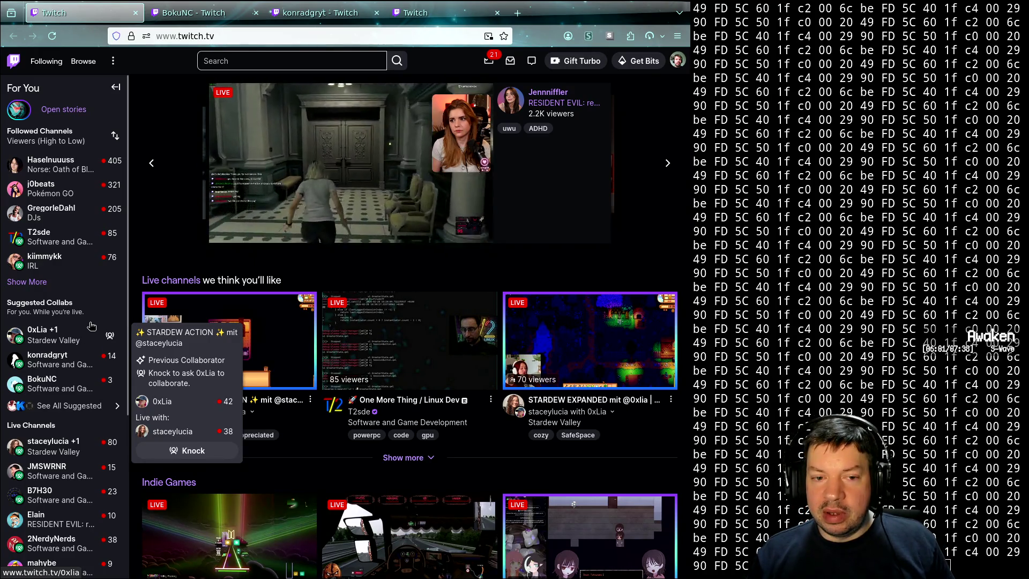
{"action": "left_click", "coordinate": [197, 10]}
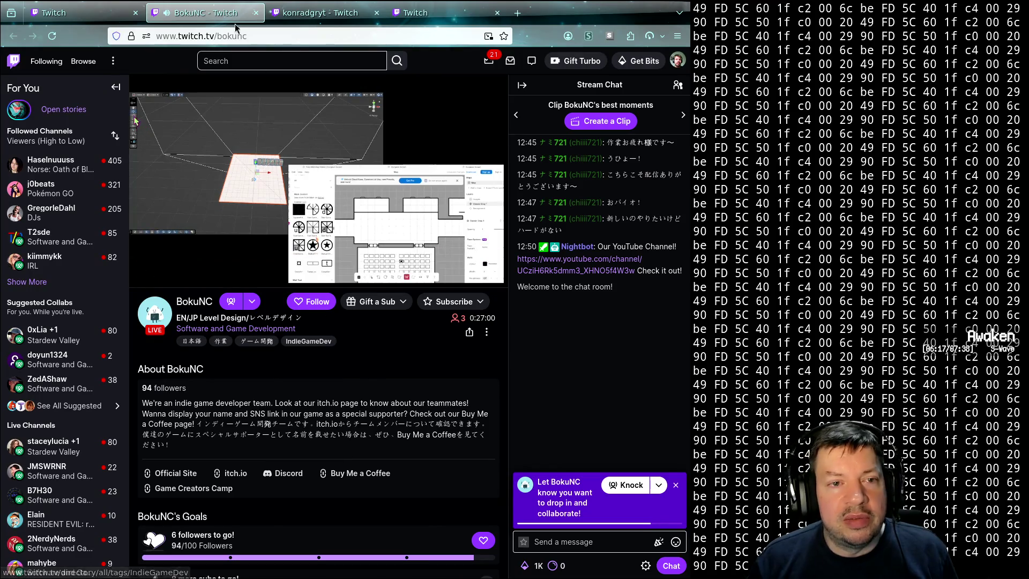
- Close both collab stream tabs and open the Linux dev stream in a background tab
{"action": "key", "text": "ctrl+w"}
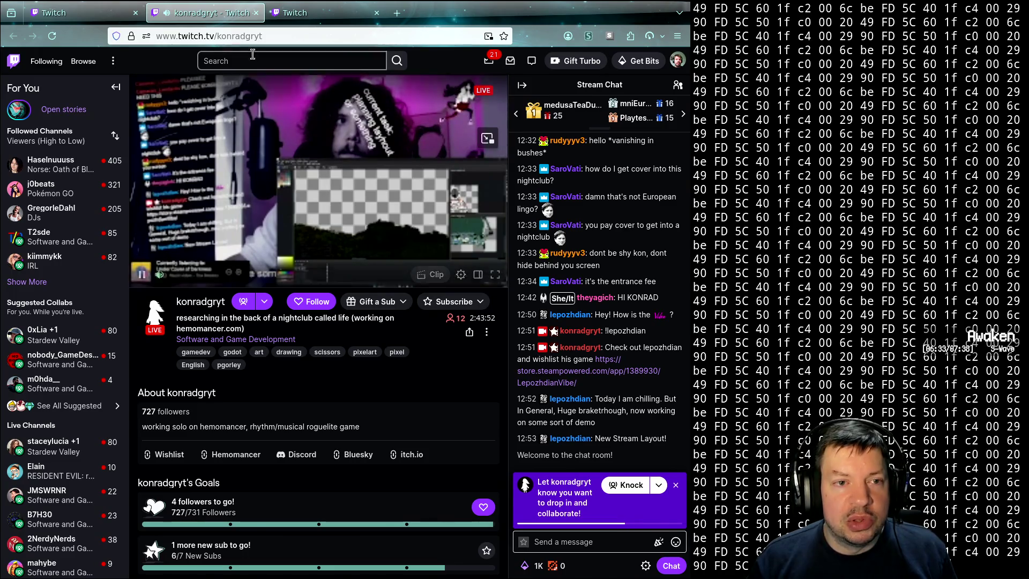
{"action": "middle_click", "coordinate": [213, 18]}
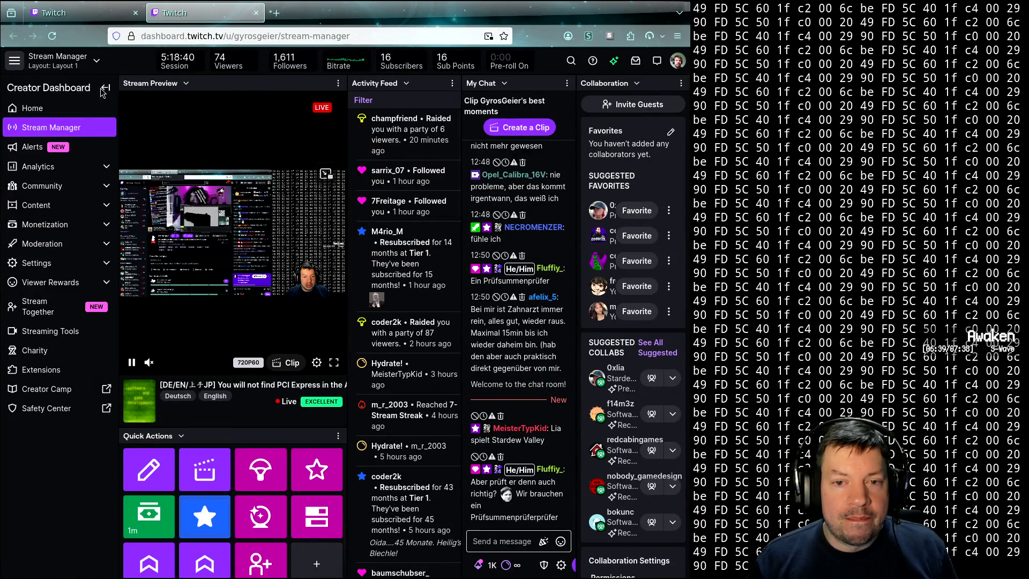
{"action": "left_click", "coordinate": [80, 12]}
{"action": "middle_click", "coordinate": [54, 242]}
- Expand the sidebar with Show More and open the full Suggested Collaborators list
{"action": "mouse_move", "coordinate": [100, 475]}
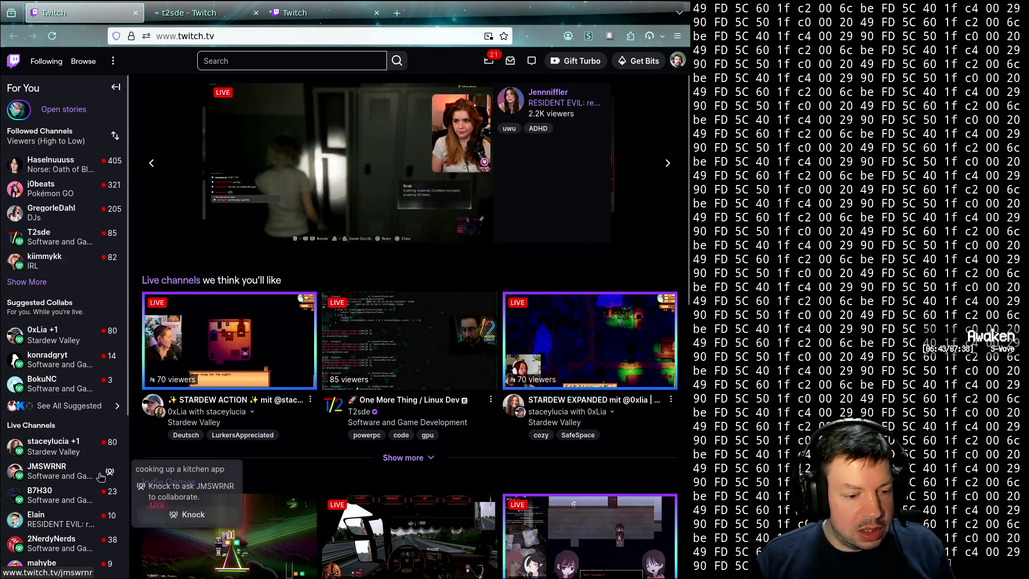
{"action": "scroll", "coordinate": [89, 470], "scroll_direction": "down", "scroll_amount": 4}
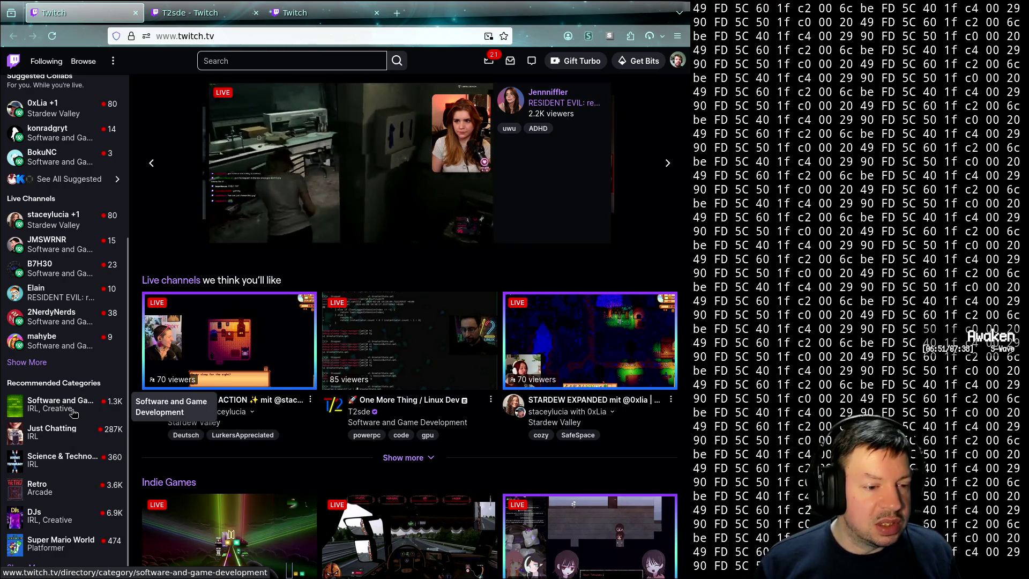
{"action": "scroll", "coordinate": [73, 412], "scroll_direction": "up", "scroll_amount": 5}
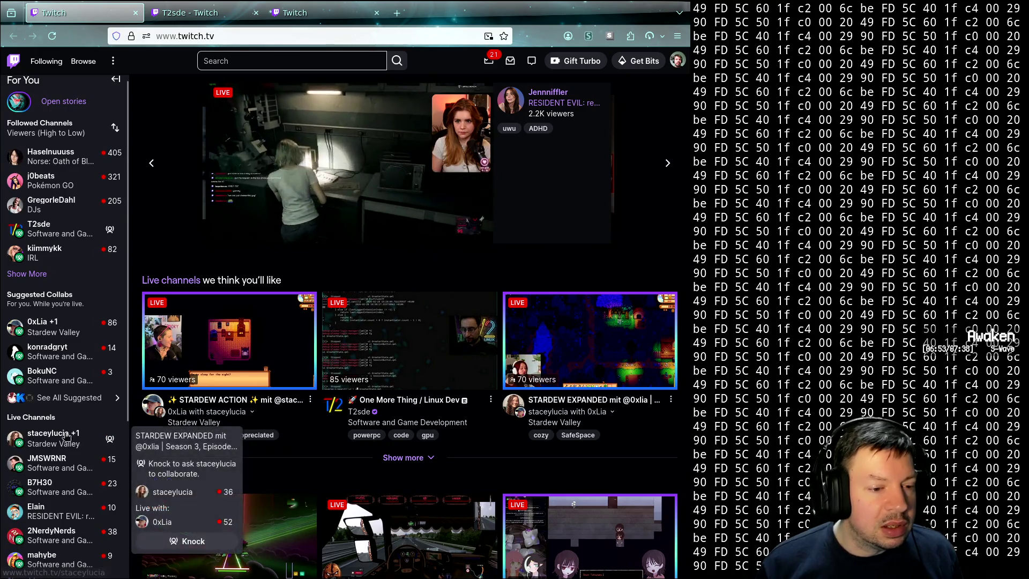
{"action": "left_click", "coordinate": [27, 273]}
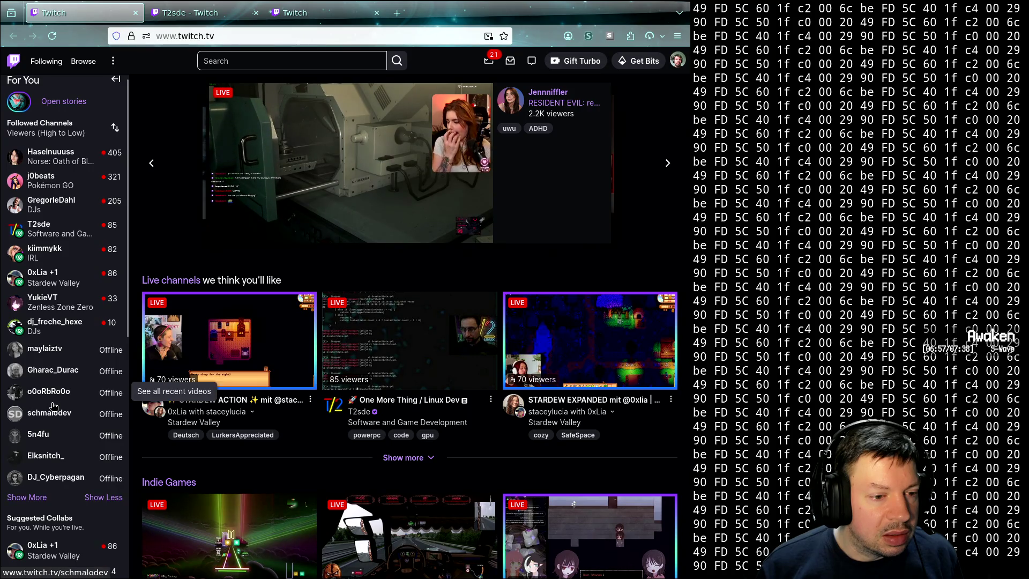
{"action": "scroll", "coordinate": [54, 405], "scroll_direction": "down", "scroll_amount": 5}
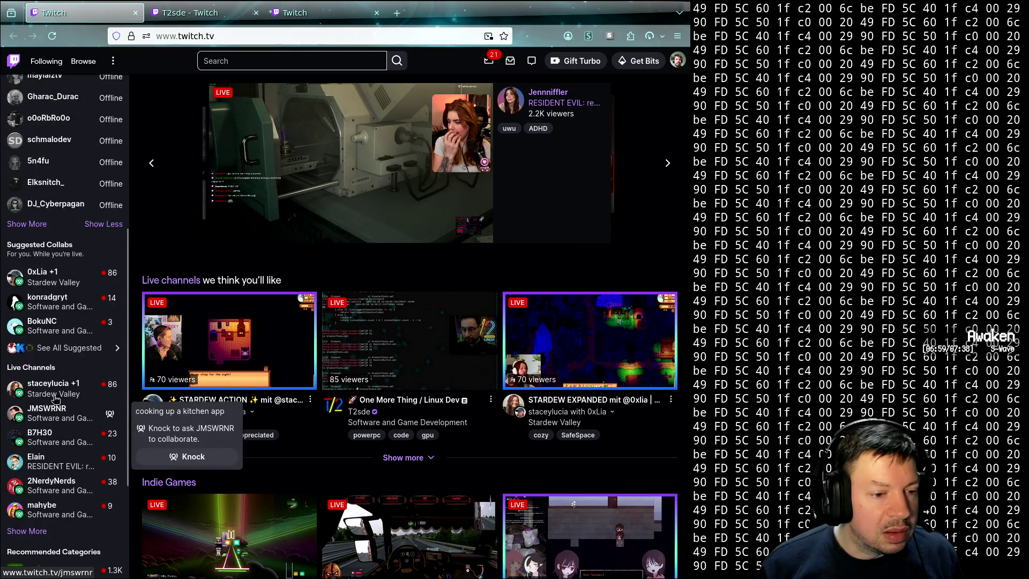
{"action": "left_click", "coordinate": [62, 348]}
{"action": "mouse_move", "coordinate": [101, 414]}
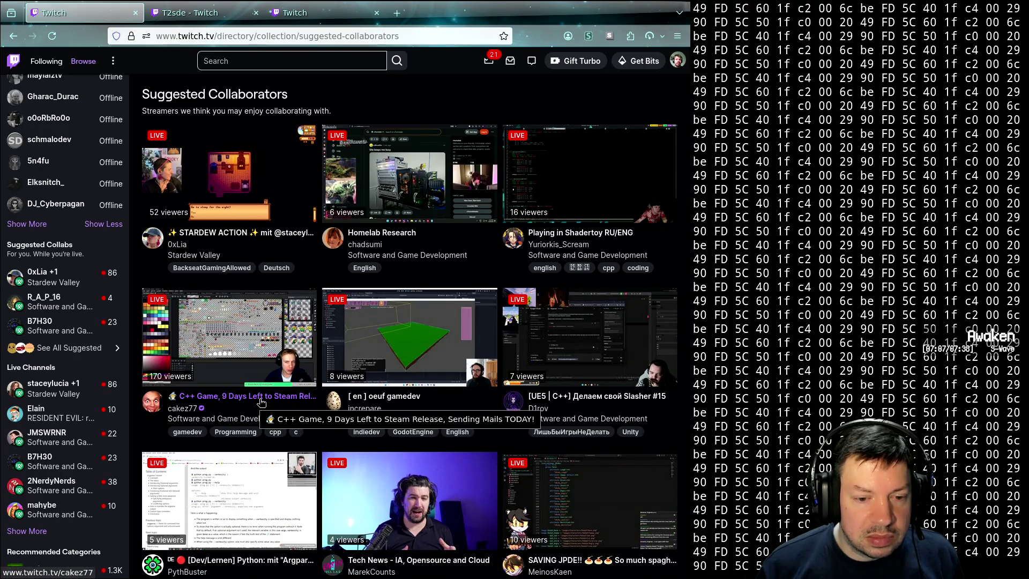
- Open the C++ game stream in a background tab and select the URL path for replacement
{"action": "middle_click", "coordinate": [261, 402]}
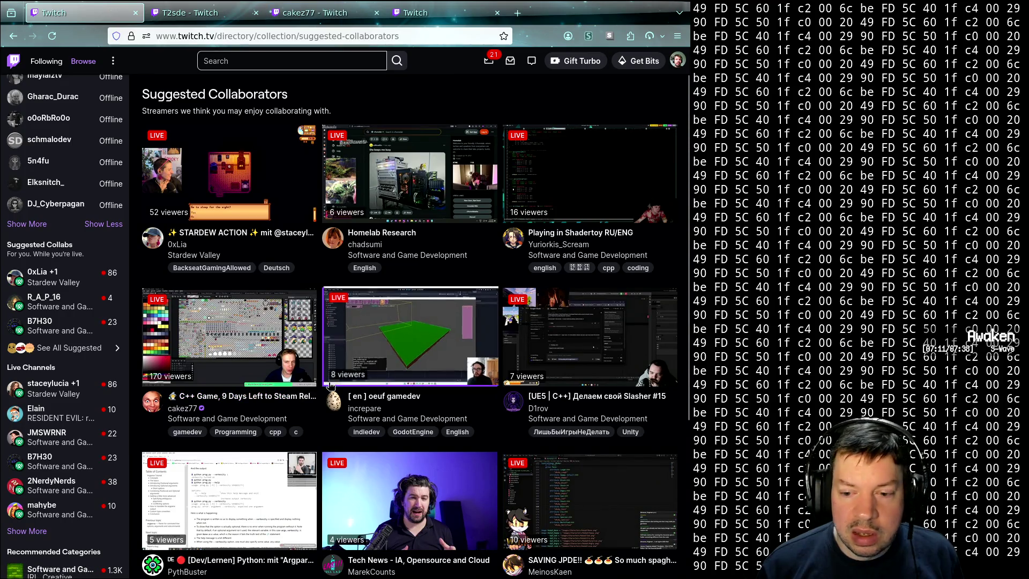
{"action": "scroll", "coordinate": [321, 389], "scroll_direction": "down", "scroll_amount": 2}
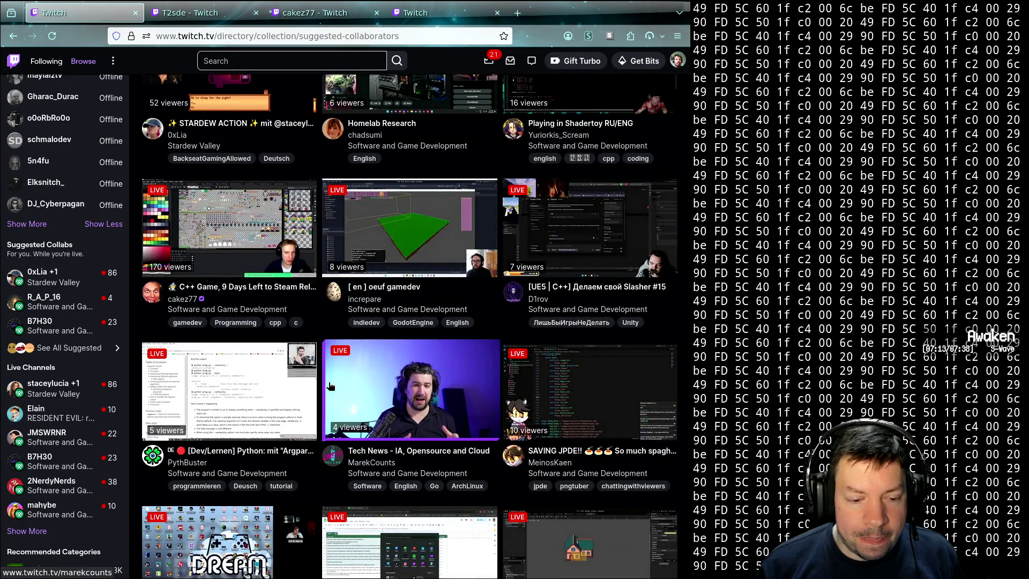
{"action": "scroll", "coordinate": [330, 386], "scroll_direction": "down", "scroll_amount": 2}
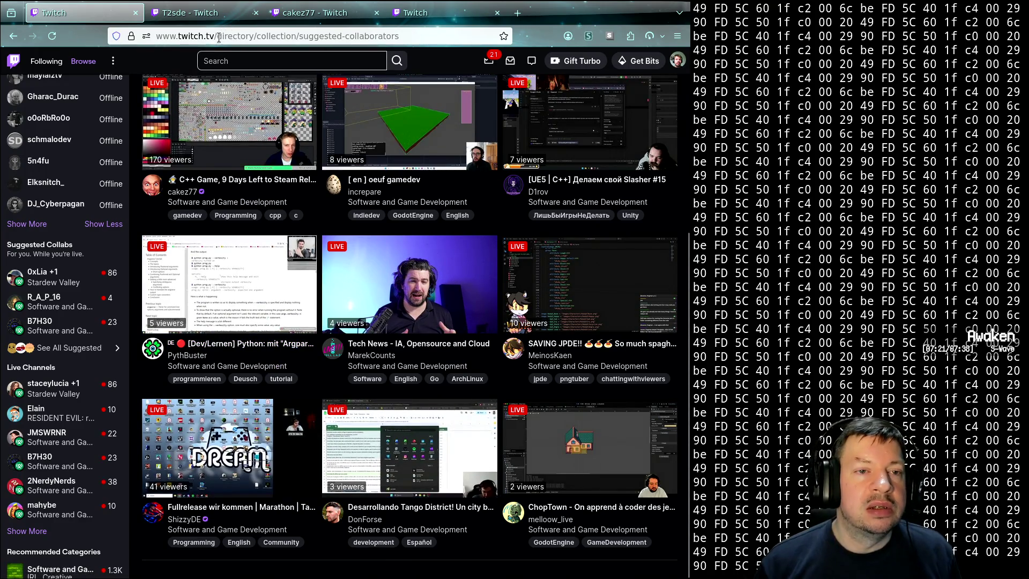
{"action": "left_click_drag", "start_coordinate": [218, 36], "coordinate": [236, 87]}
- Visit the autocompleted 'kri' channel, close its tab, and switch to the C++ game stream
{"action": "type", "text": "kri"}
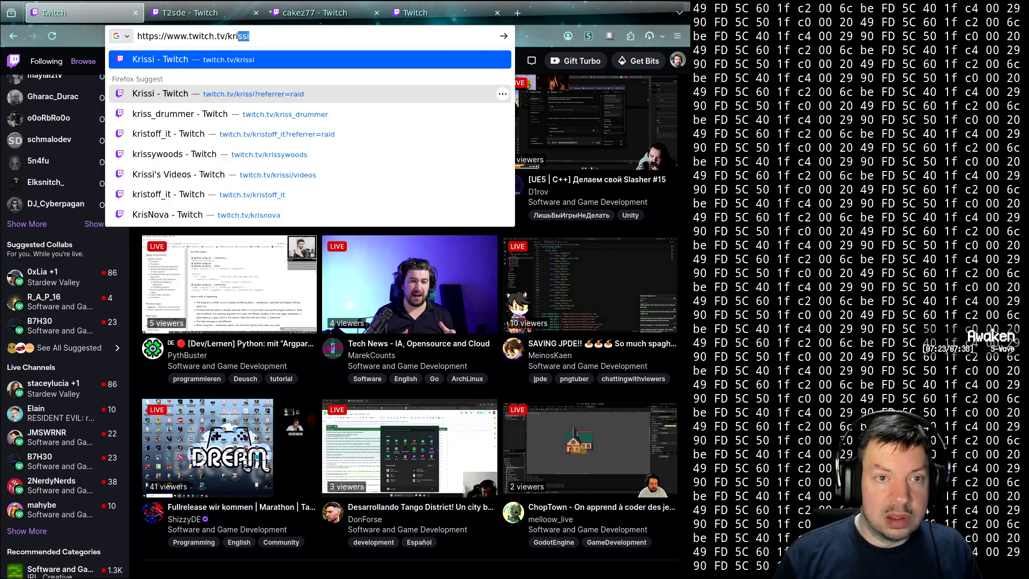
{"action": "key", "text": "Return"}
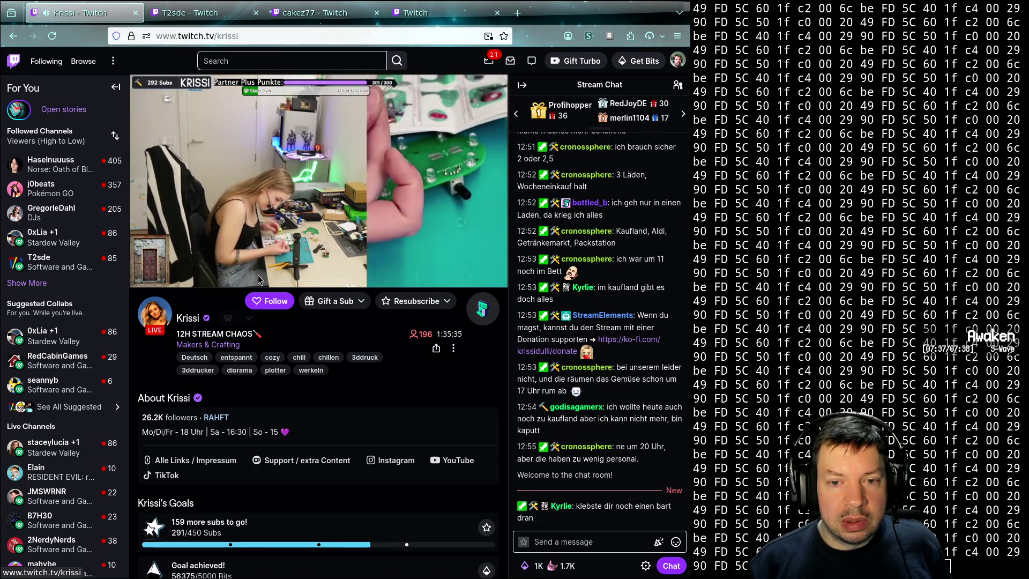
{"action": "mouse_move", "coordinate": [262, 278]}
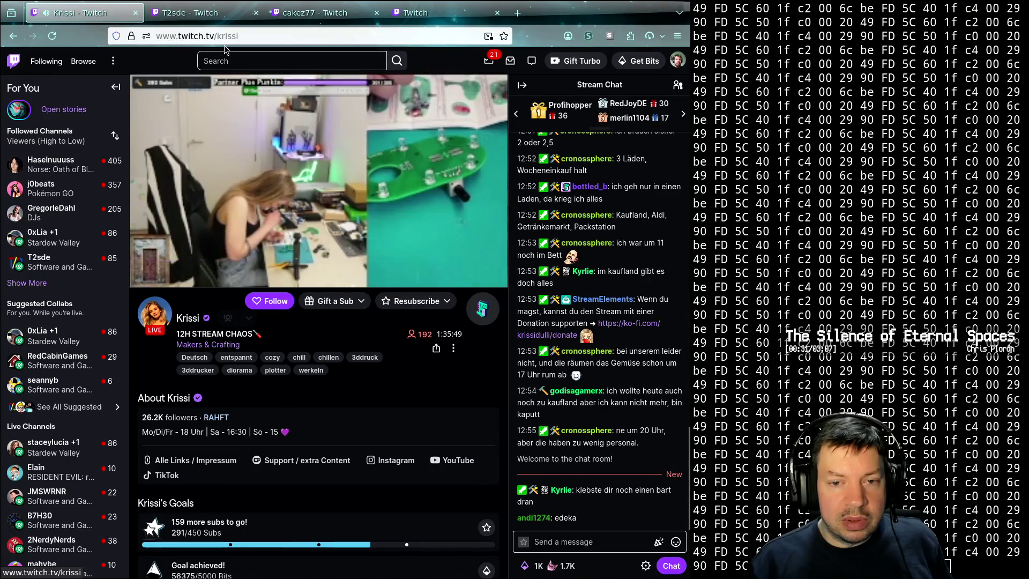
{"action": "middle_click", "coordinate": [113, 18]}
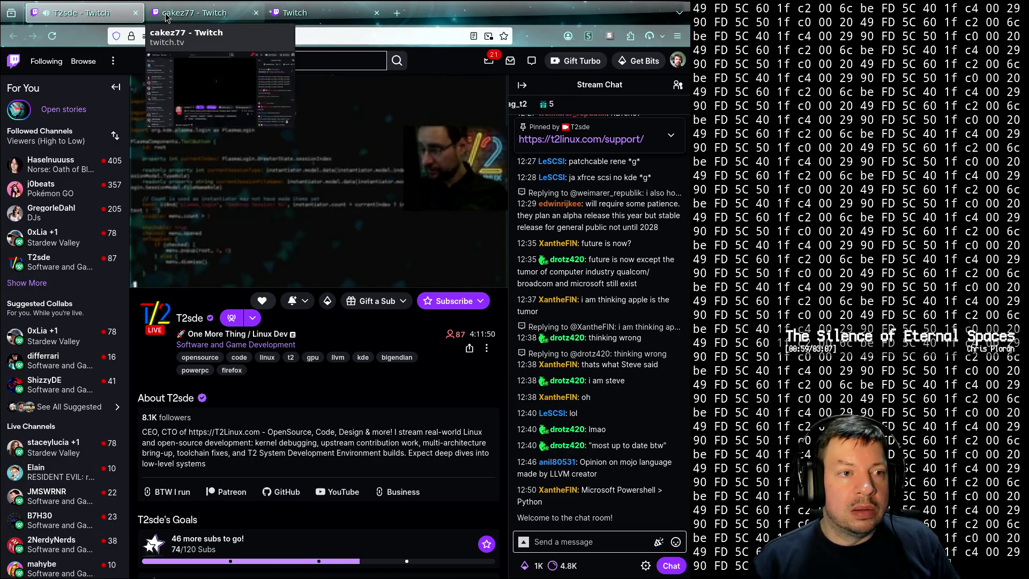
{"action": "left_click", "coordinate": [194, 12]}
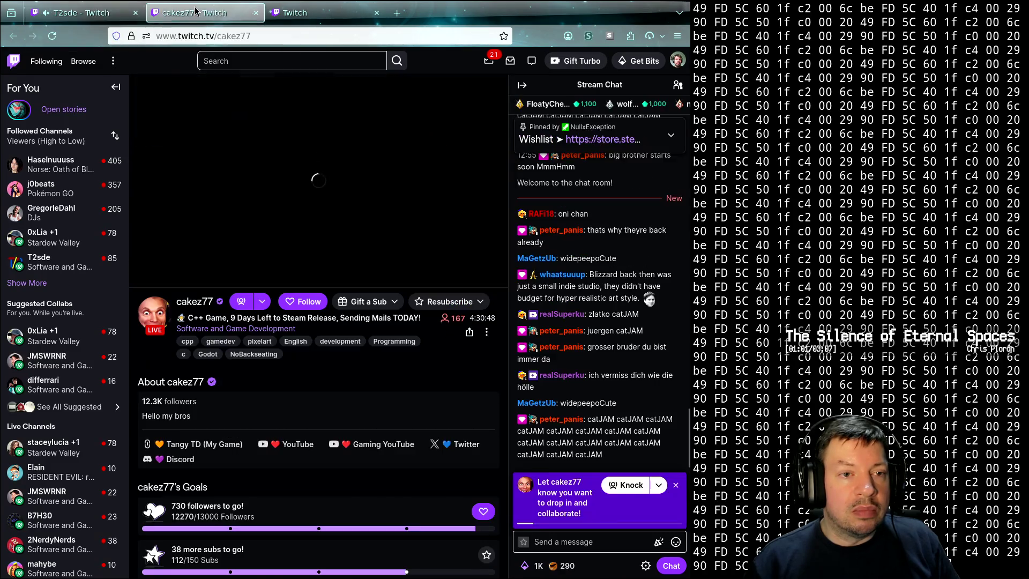